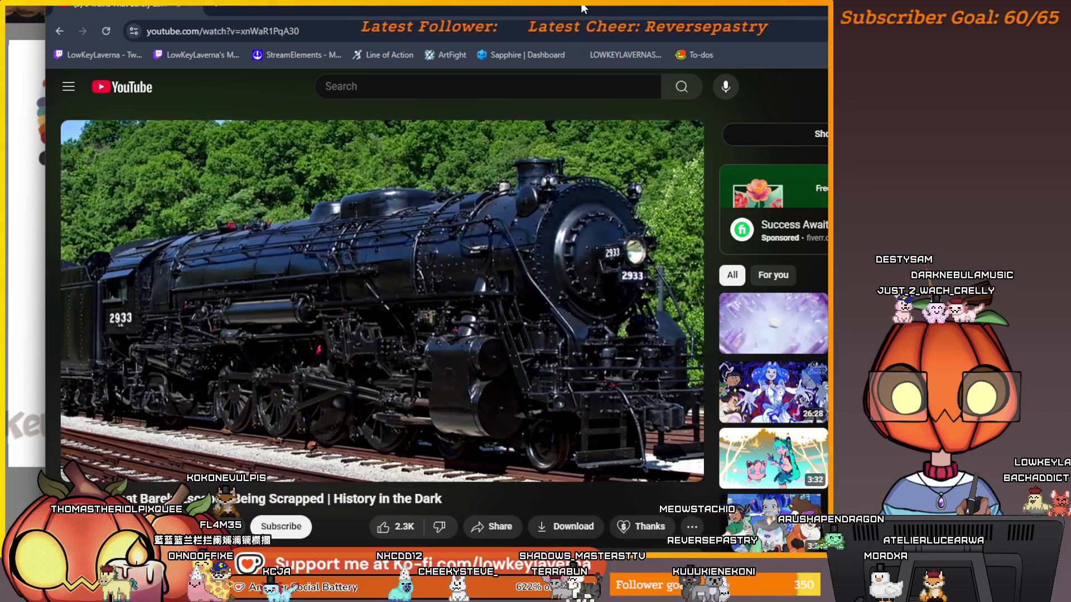
- Pause the Mohawk steam locomotive video at 20:30
click(435, 382)
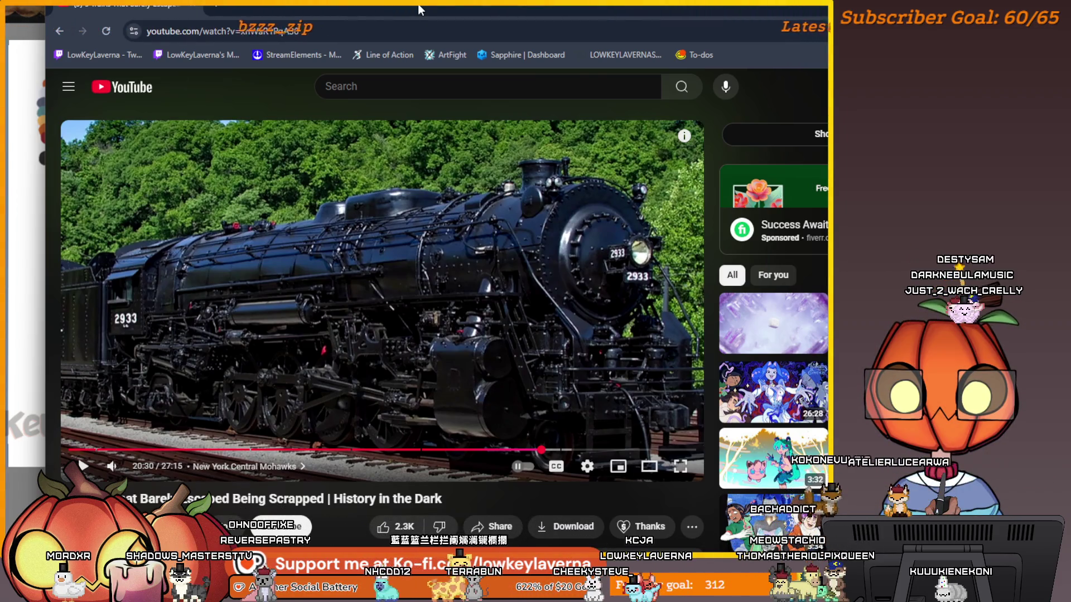
- Resume the locomotive video, then pause it on the channel-member credits
click(450, 342)
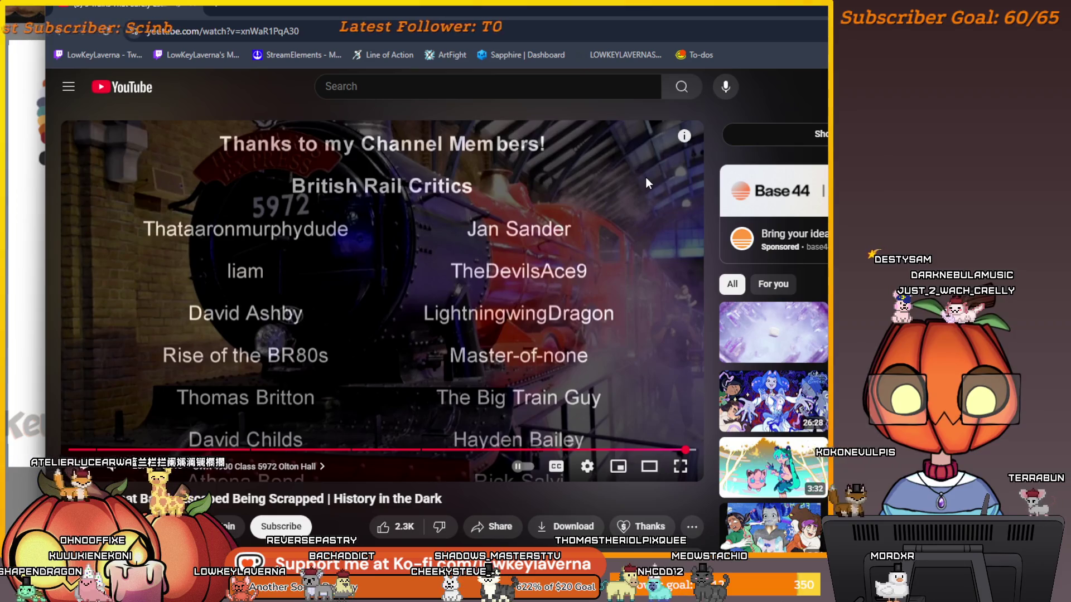
click(646, 183)
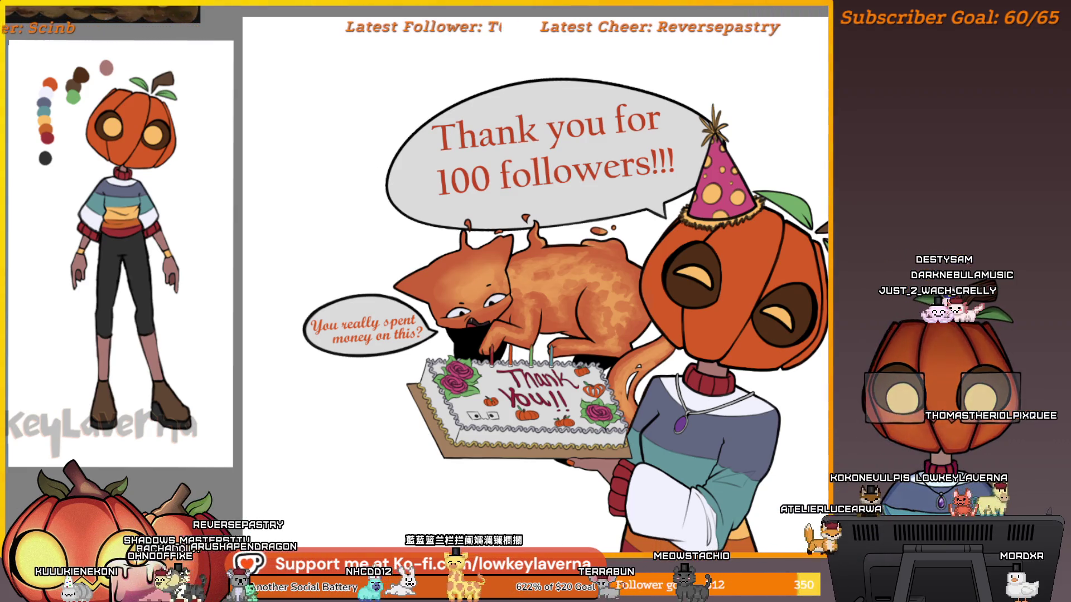
- Pan and zoom across the canvas to bring the pumpkin-and-cat artwork into view
scroll(663, 349, down, 5)
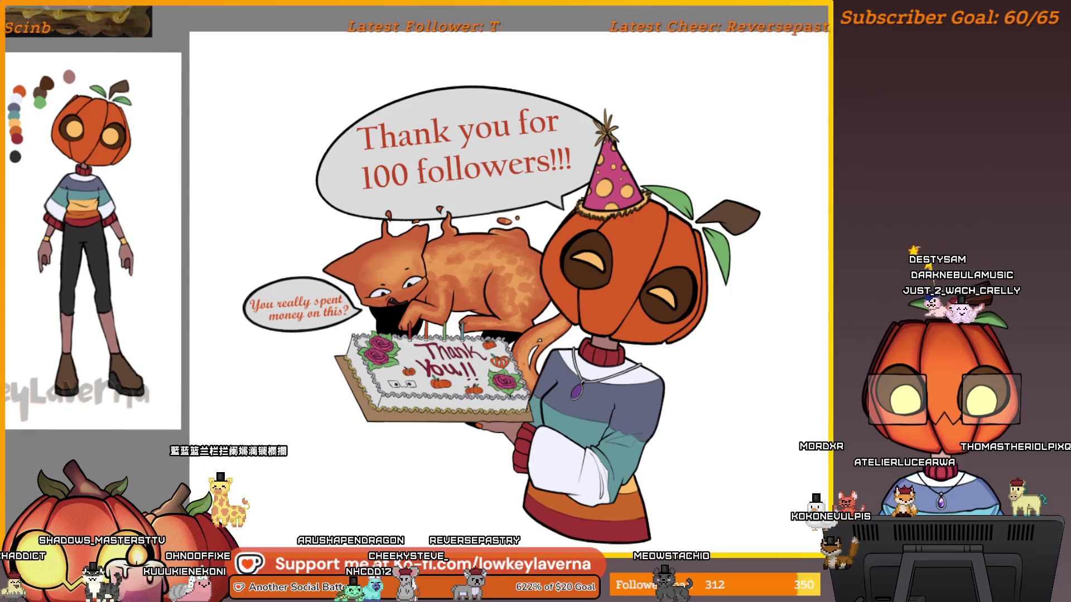
scroll(745, 253, down, 5)
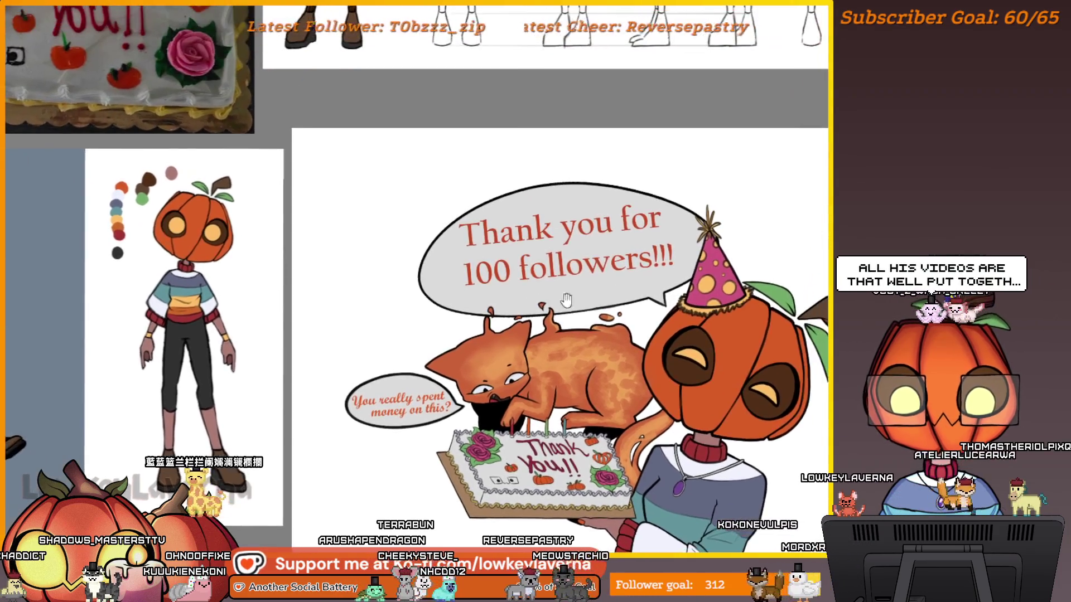
scroll(745, 253, down, 3)
scroll(745, 253, left, 3)
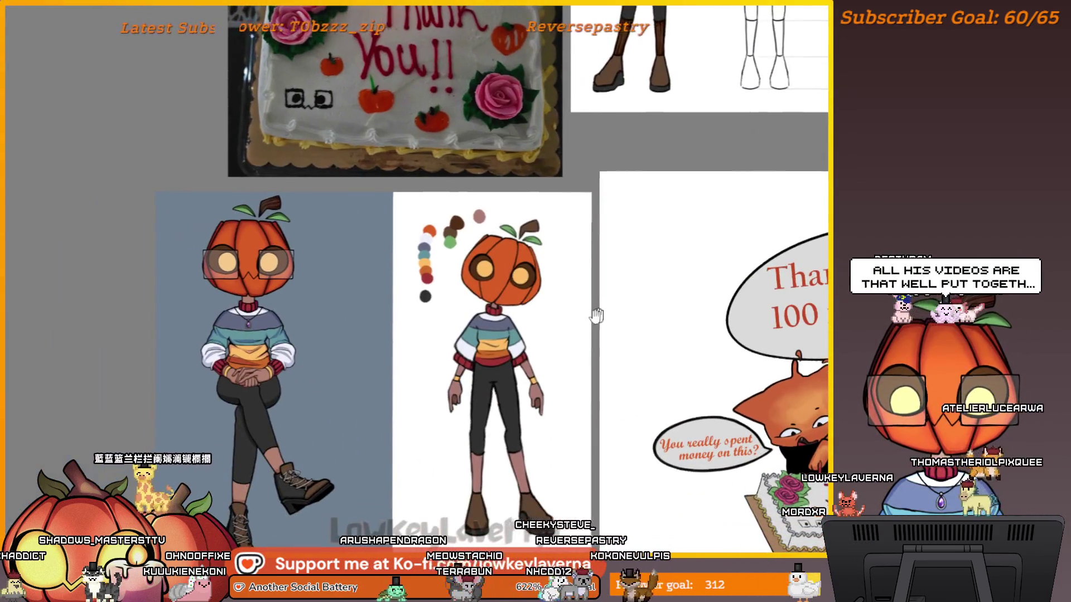
scroll(709, 304, right, 6)
scroll(619, 286, right, 3)
scroll(619, 286, down, 1)
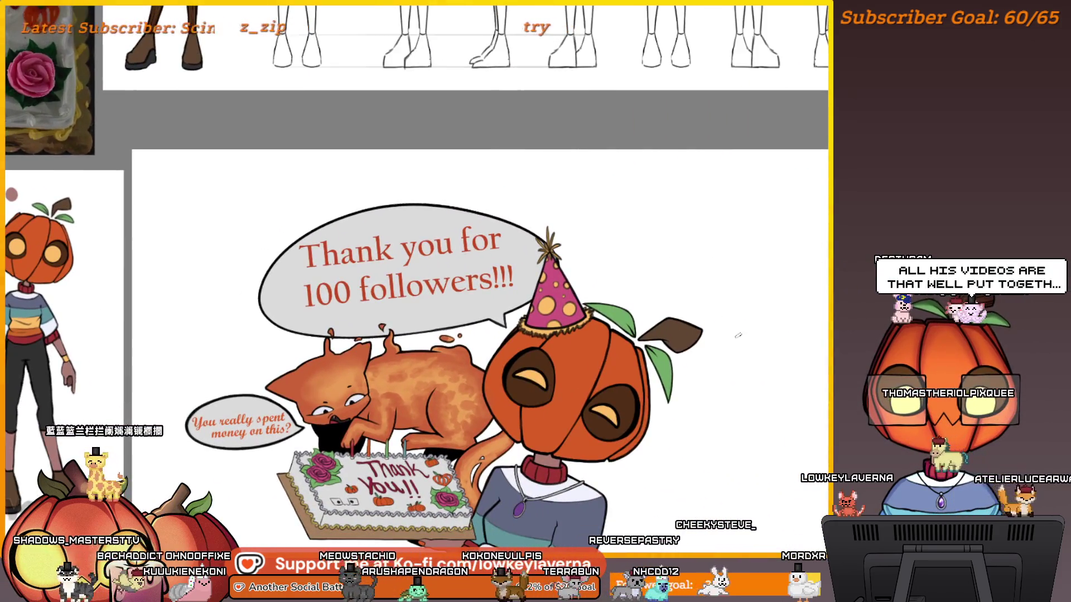
mouse_move(789, 353)
mouse_down()
mouse_move(597, 313)
mouse_move(513, 310)
mouse_up()
drag(700, 375, 382, 401)
scroll(718, 266, up, 1)
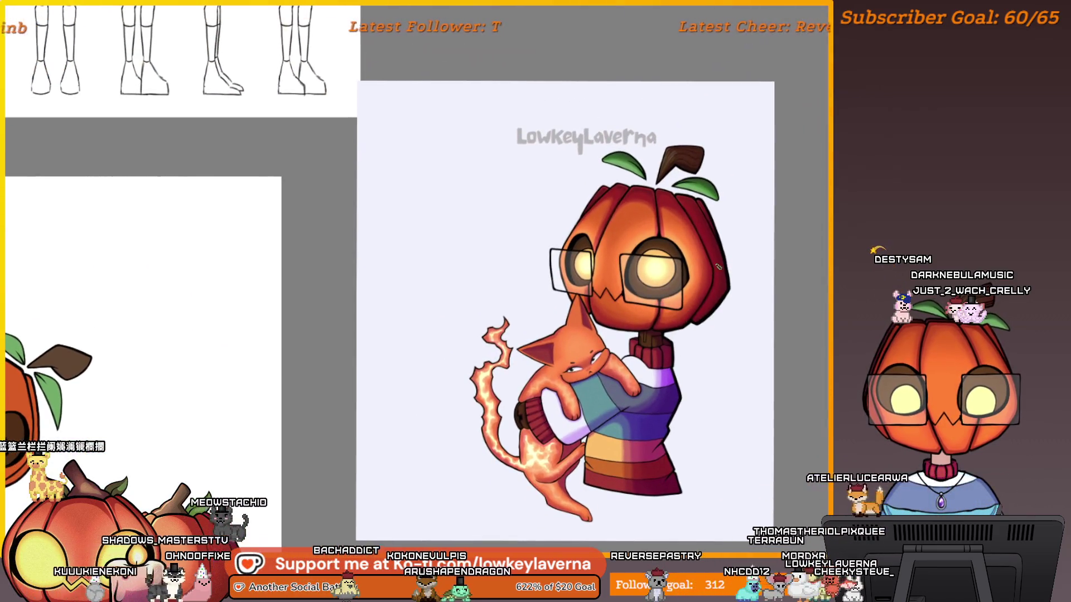
- Zoom in on the pumpkin head and add darker red shading along its right edge
drag(658, 160, 713, 135)
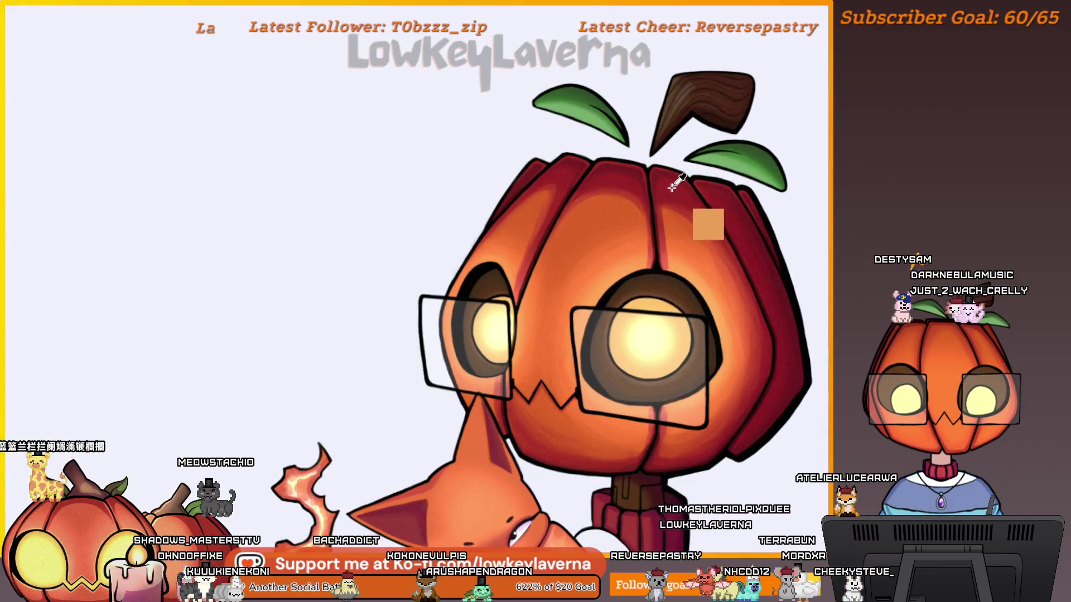
scroll(691, 174, down, 5)
drag(396, 342, 771, 294)
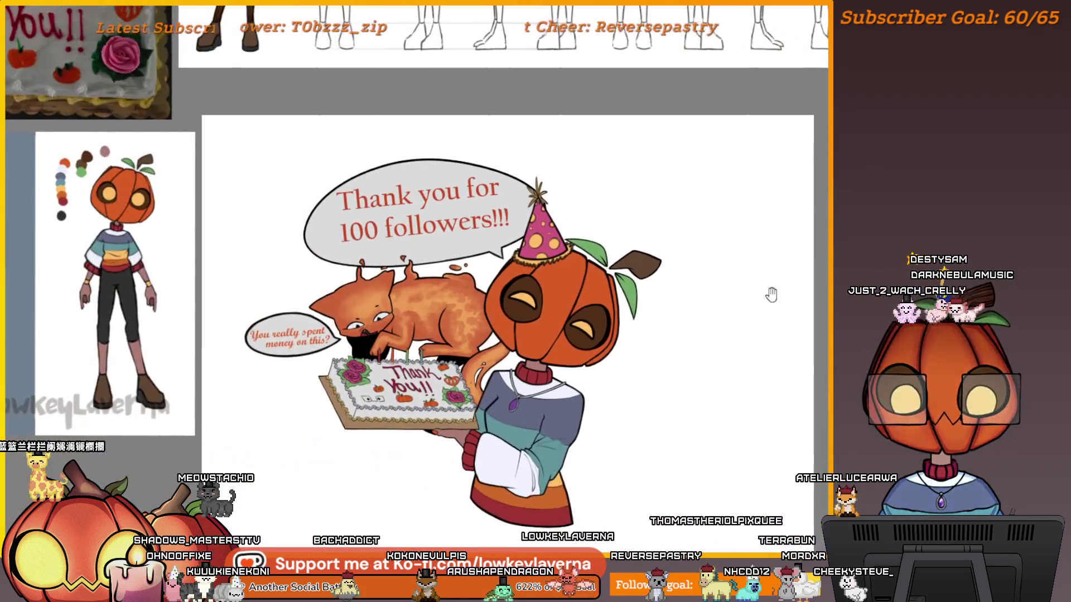
click(536, 349)
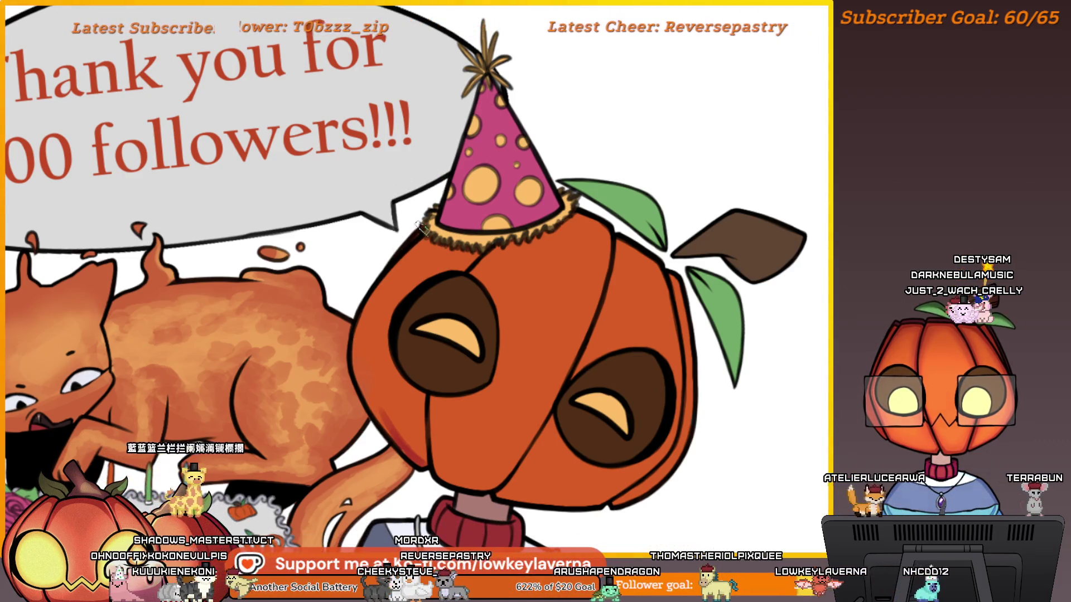
drag(422, 226, 445, 204)
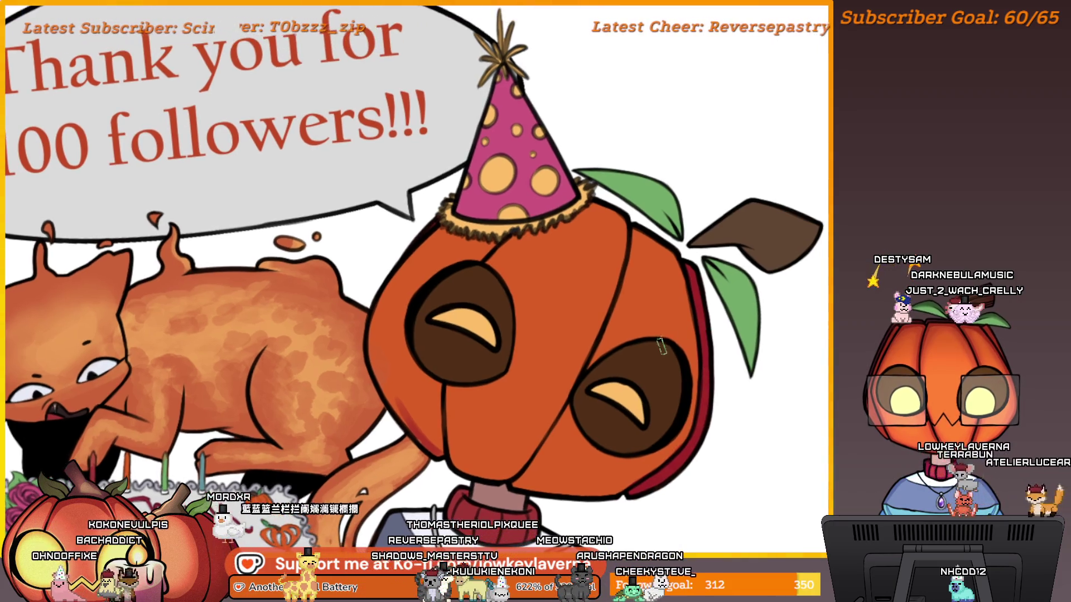
- Mirror the view, shade the pumpkin's left edge dark red beside the cat, then fit the artwork to view
key(m)
mouse_move(332, 435)
mouse_down()
mouse_move(702, 401)
mouse_move(740, 384)
mouse_up()
scroll(456, 326, down, 5)
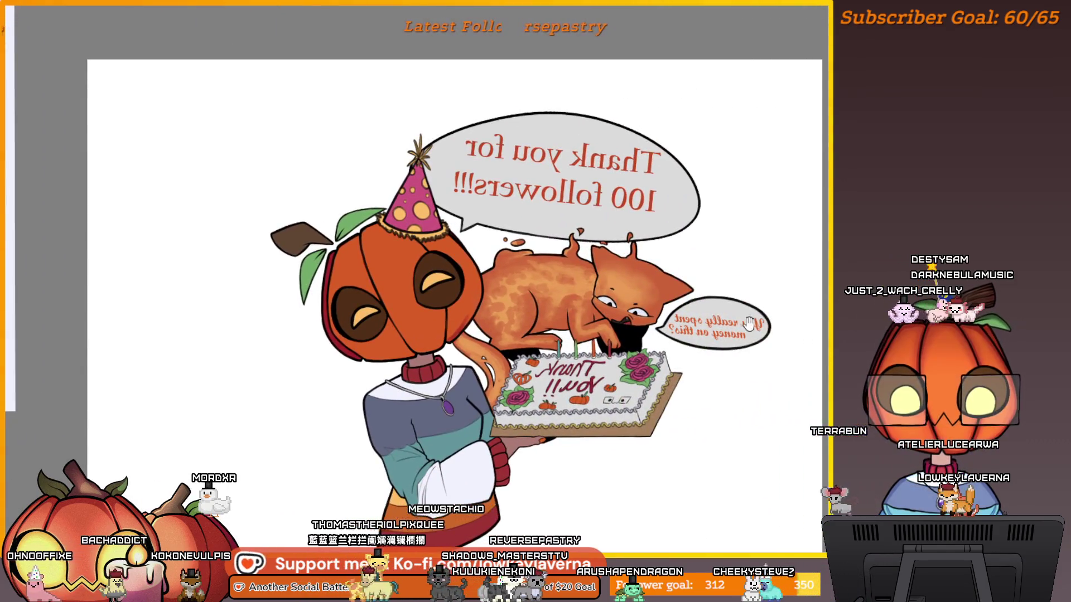
mouse_move(748, 323)
mouse_down()
mouse_move(470, 427)
mouse_move(463, 343)
mouse_move(319, 398)
mouse_up()
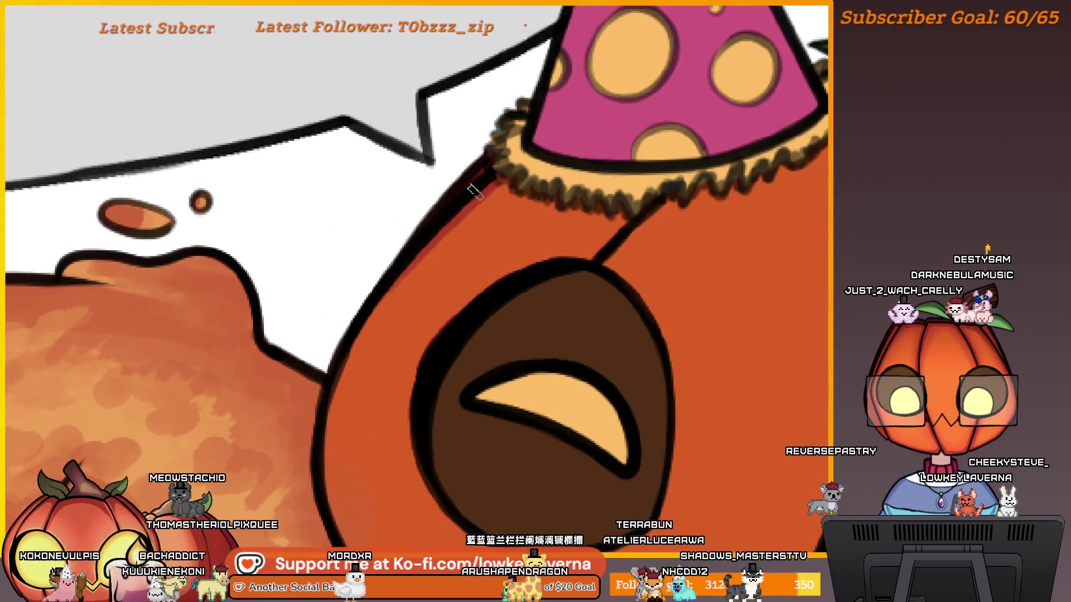
mouse_move(418, 339)
mouse_down()
mouse_move(435, 155)
mouse_move(405, 122)
mouse_up()
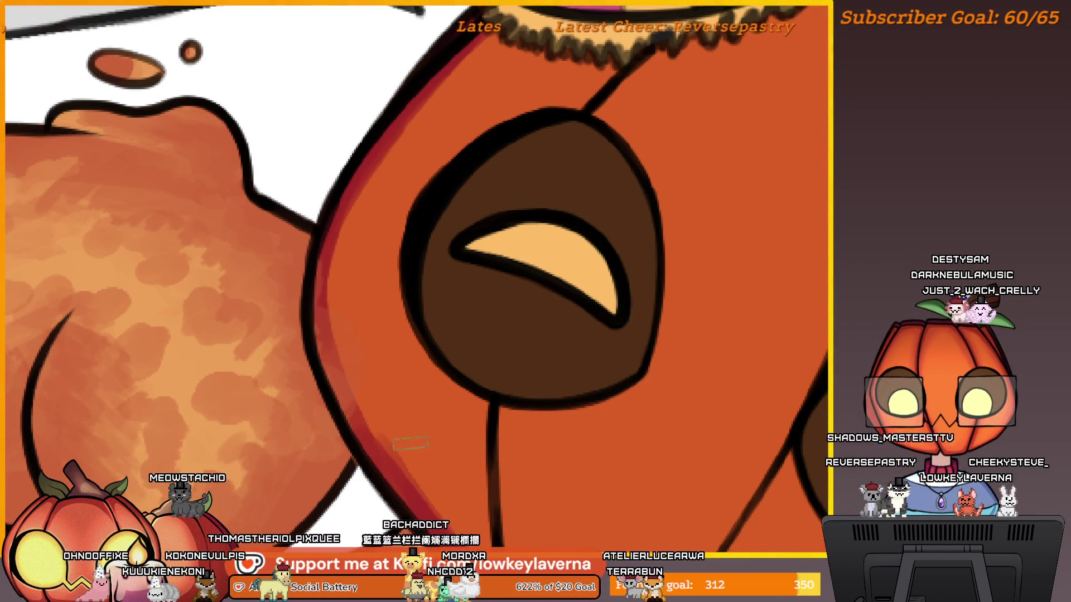
scroll(363, 402, down, 4)
drag(402, 318, 514, 306)
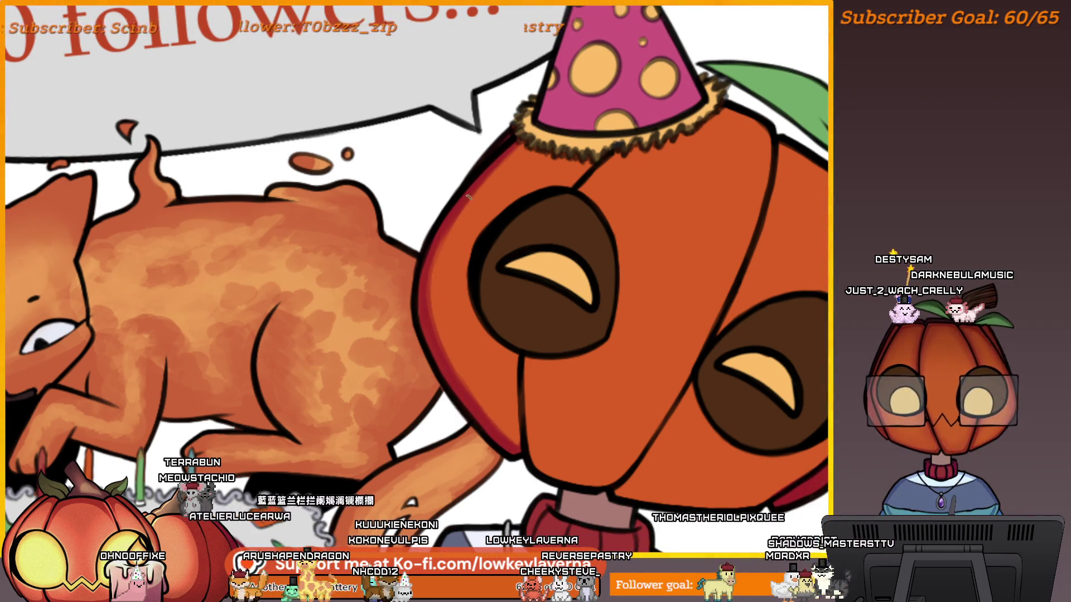
key(ctrl+0)
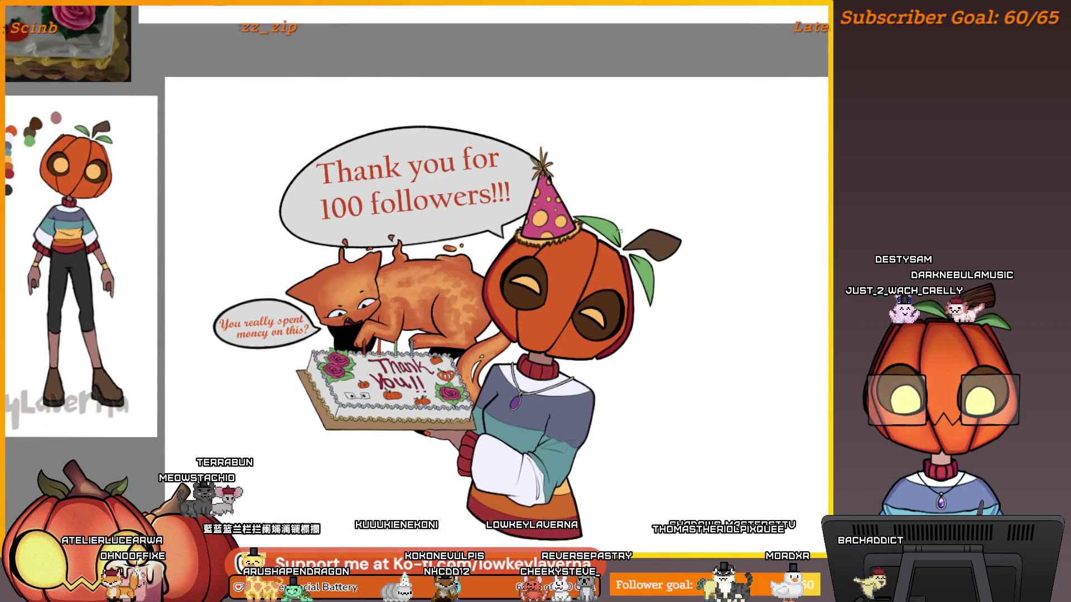
key(ctrl+plus)
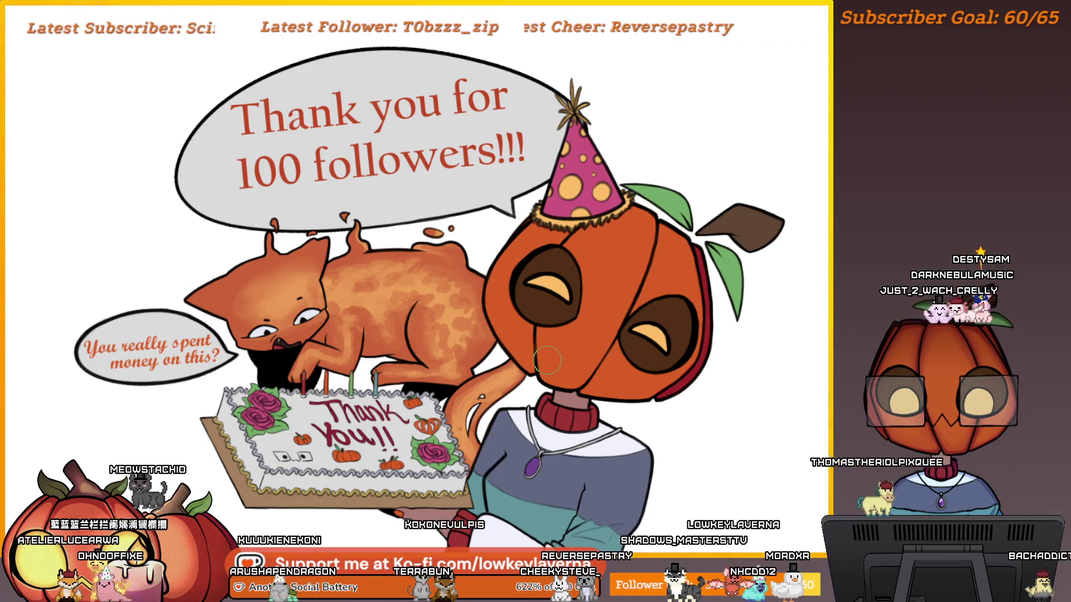
scroll(565, 214, up, 3)
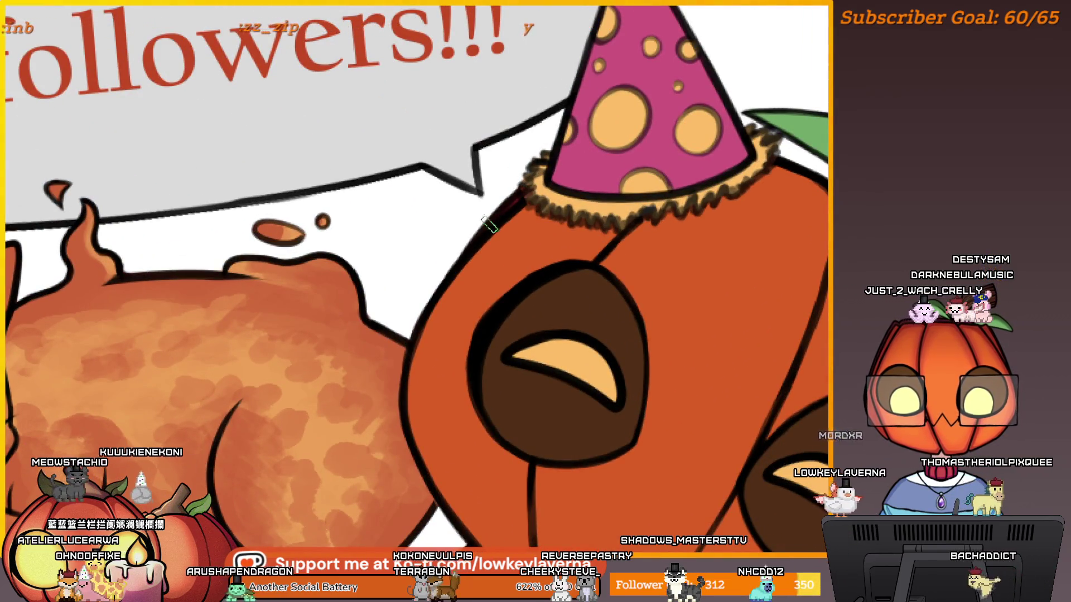
scroll(488, 224, down, 4)
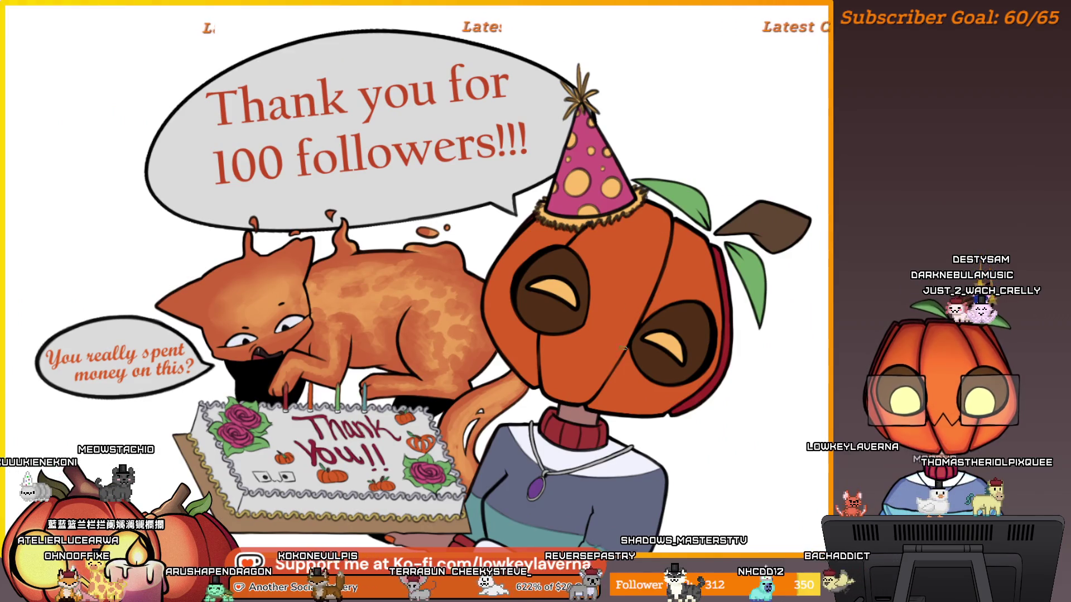
key(m)
scroll(503, 296, up, 2)
scroll(504, 296, up, 2)
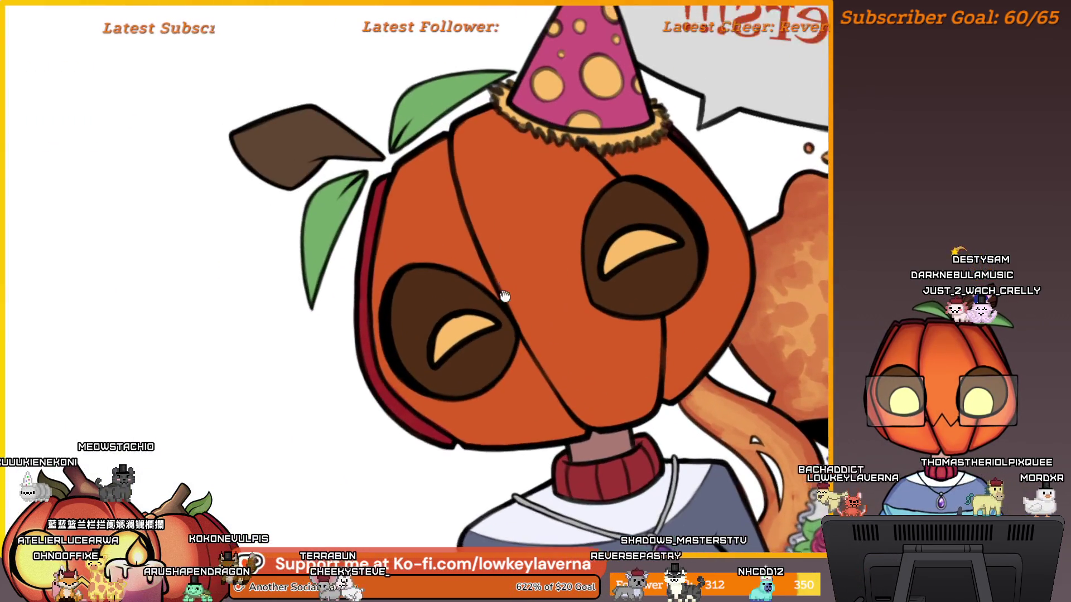
scroll(504, 296, down, 3)
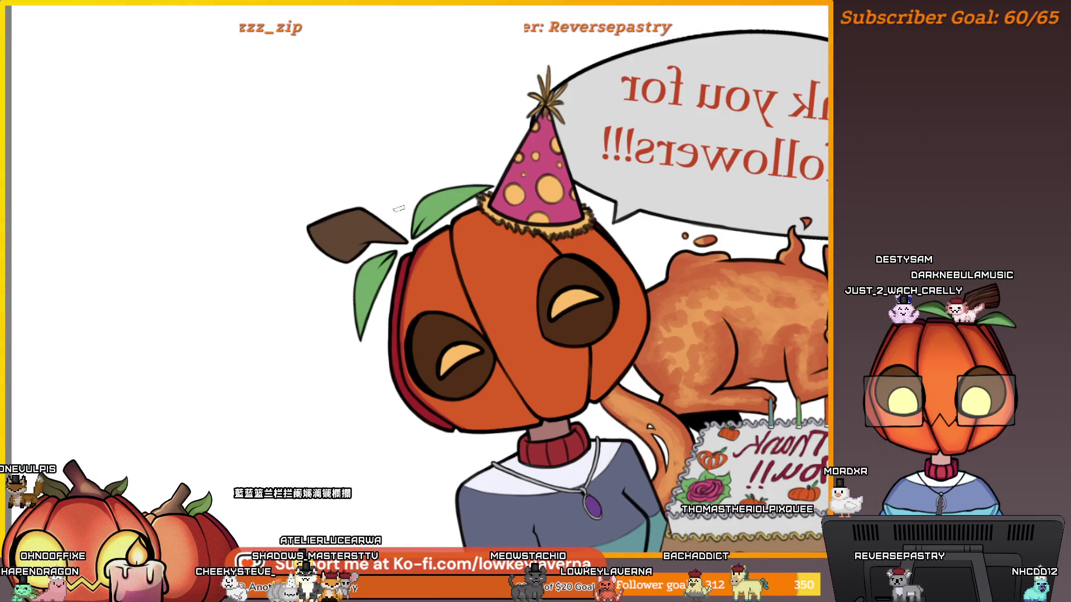
drag(419, 218, 400, 206)
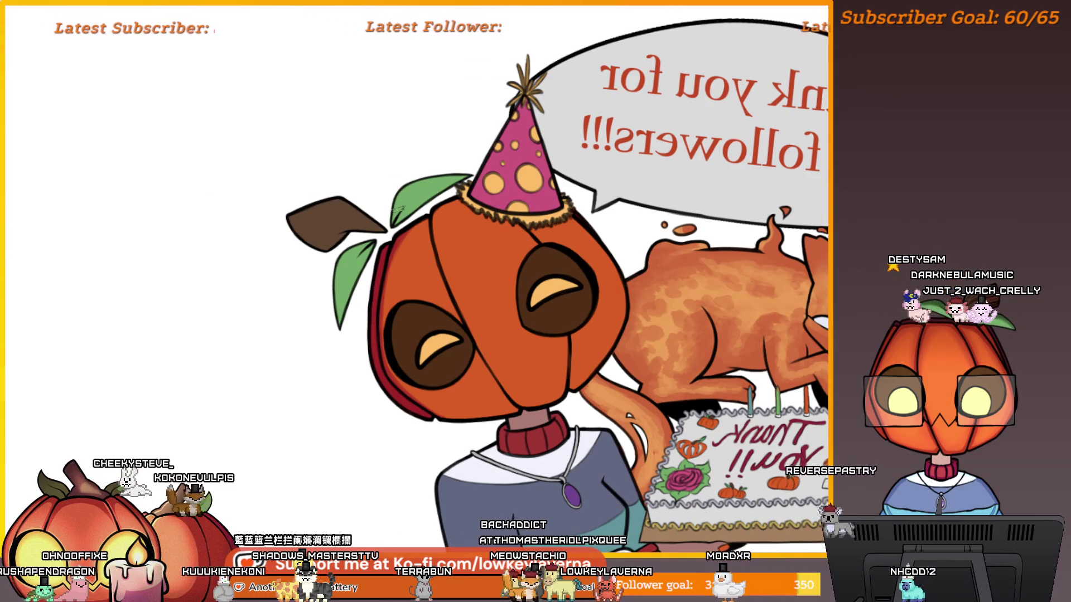
- Toggle the mirror off and on while panning over the pumpkin face, cat and party hat
key(m)
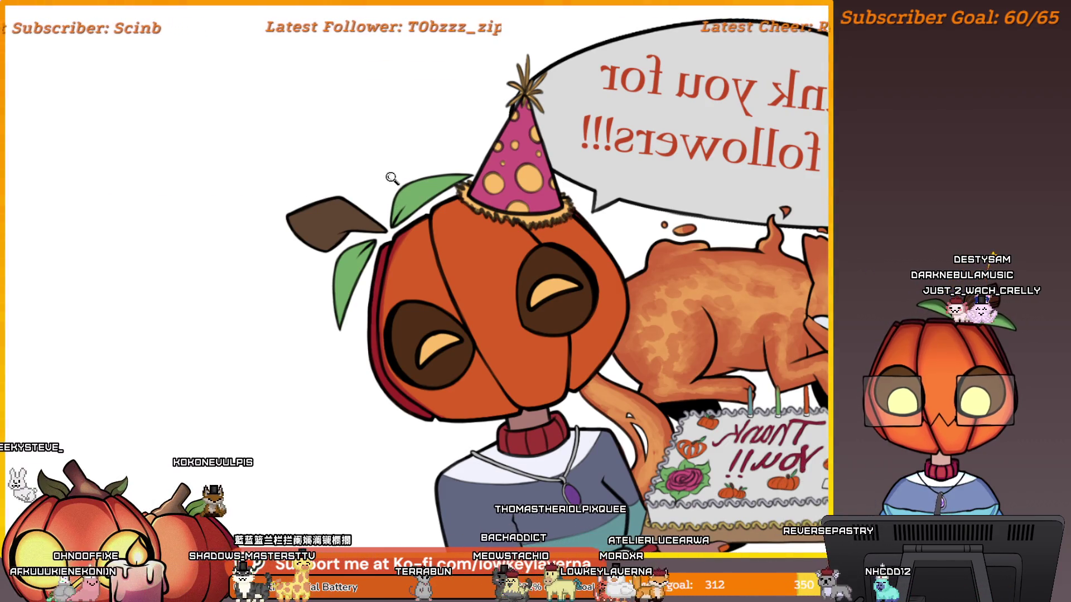
scroll(393, 209, up, 2)
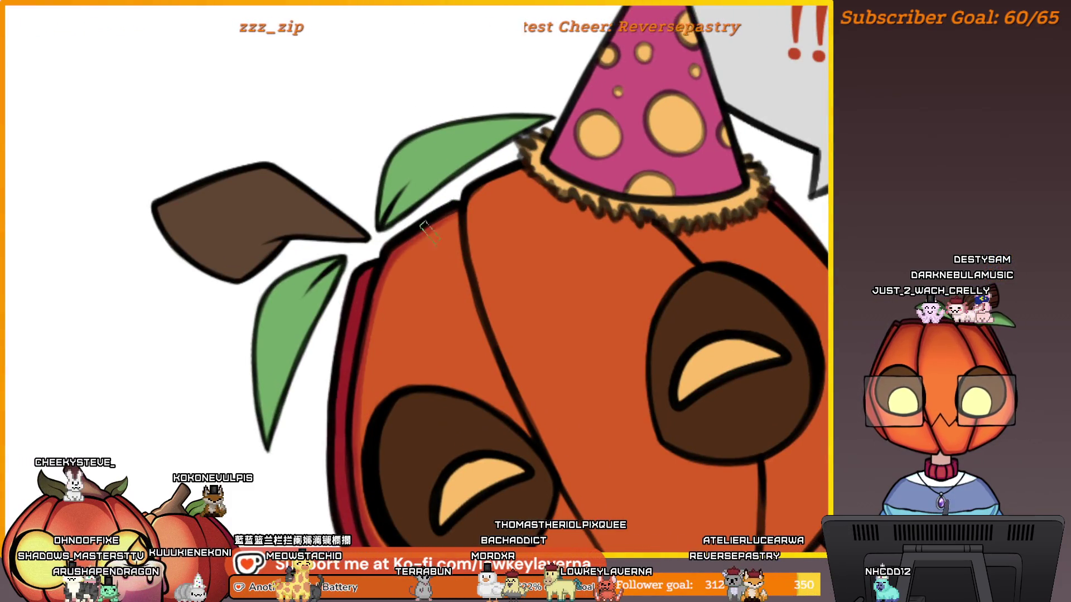
mouse_move(417, 260)
mouse_down()
mouse_move(424, 115)
mouse_move(483, 254)
mouse_up()
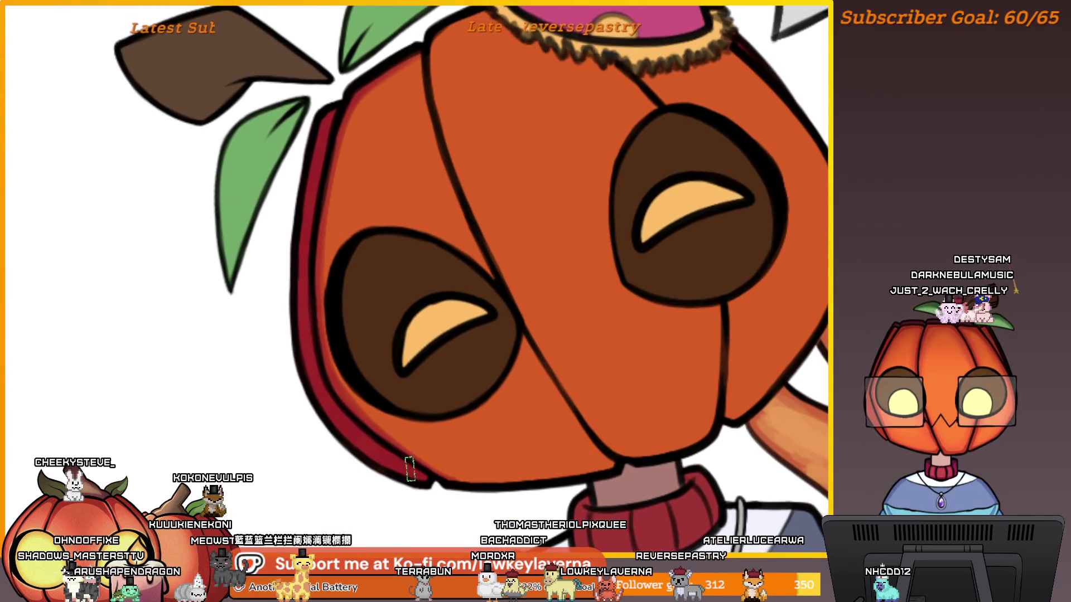
key(m)
drag(418, 490, 808, 425)
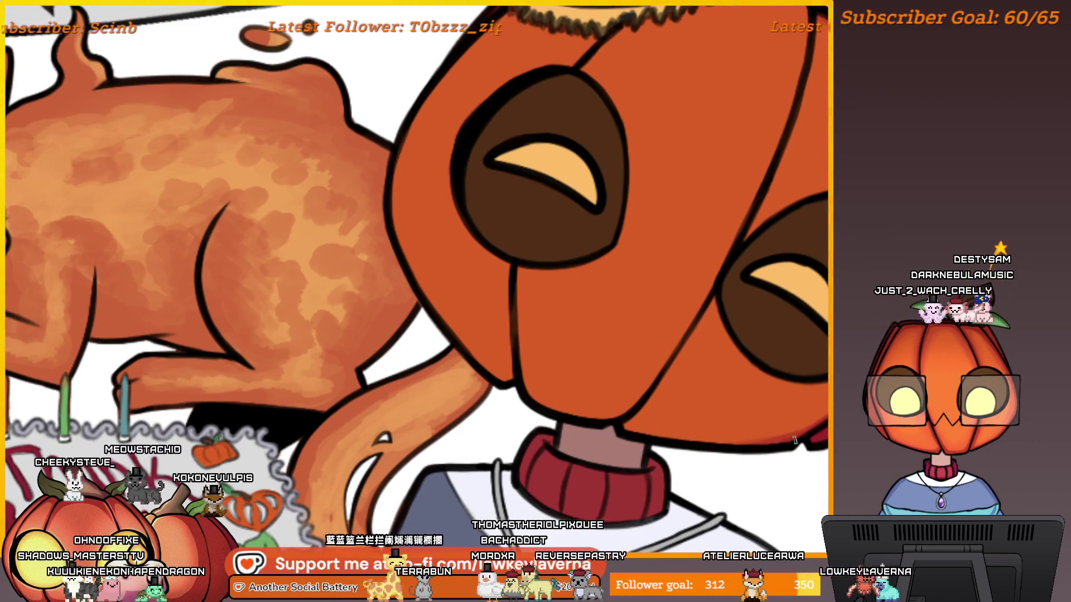
mouse_move(795, 439)
mouse_down()
mouse_move(733, 435)
mouse_move(649, 473)
mouse_up()
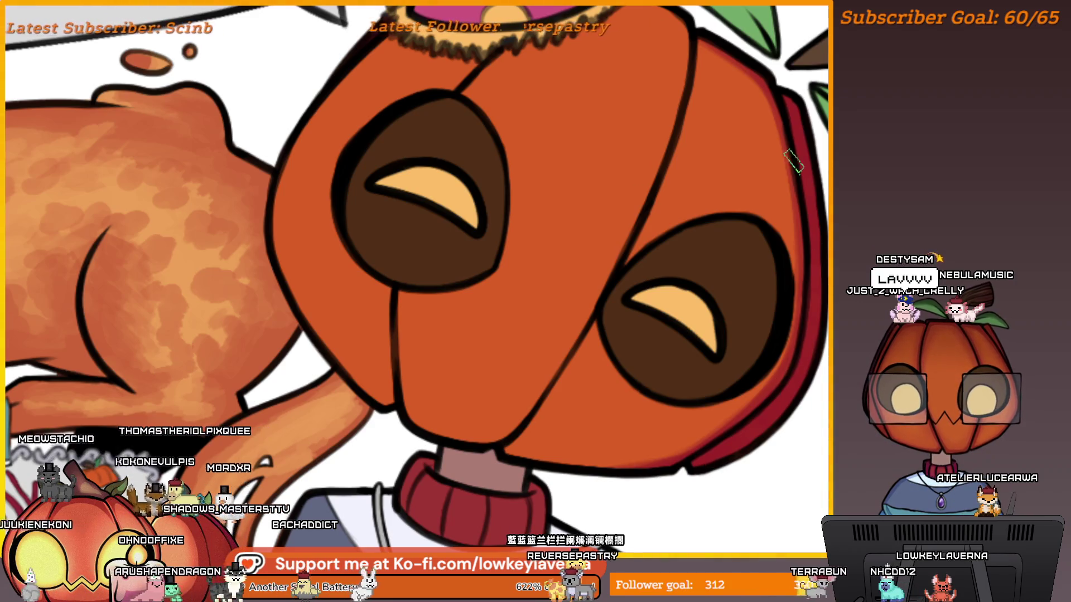
drag(788, 153, 806, 268)
mouse_move(691, 196)
mouse_down()
mouse_move(764, 188)
mouse_move(753, 106)
mouse_up()
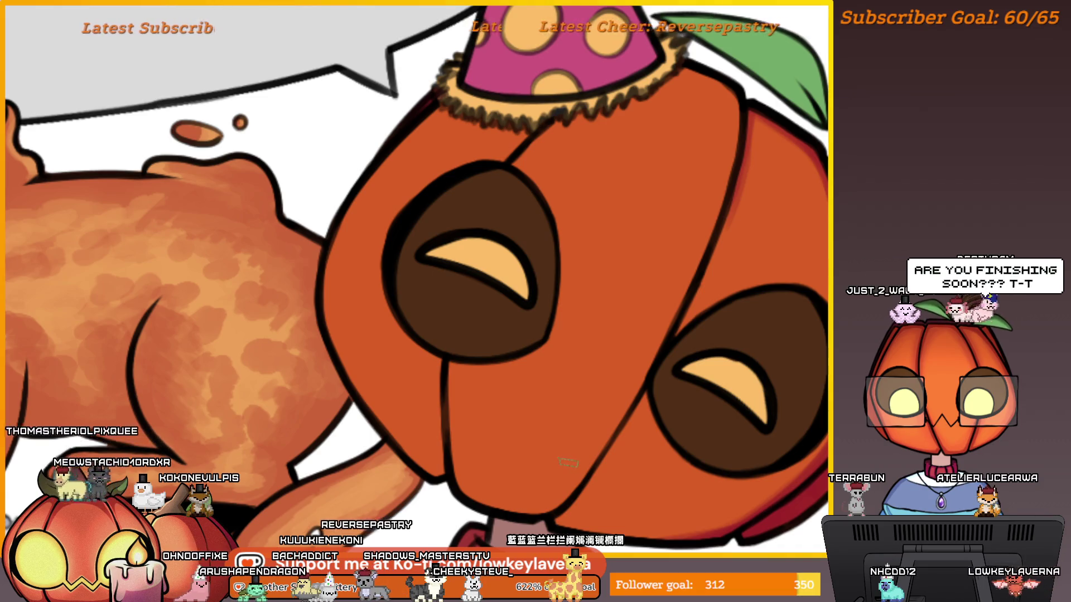
- Mirror the canvas and pan across the pumpkin face, leaves and party hat, zooming in and out
key(m)
mouse_move(350, 319)
mouse_down()
mouse_move(586, 318)
mouse_move(492, 270)
mouse_up()
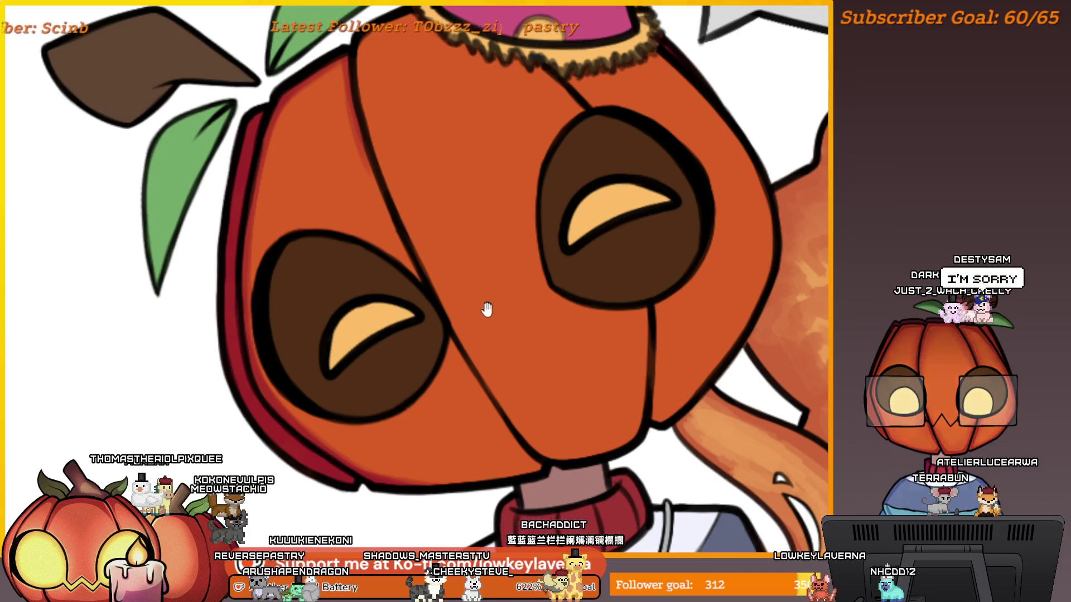
mouse_move(487, 310)
mouse_down()
mouse_move(504, 296)
mouse_move(500, 309)
mouse_move(496, 298)
mouse_up()
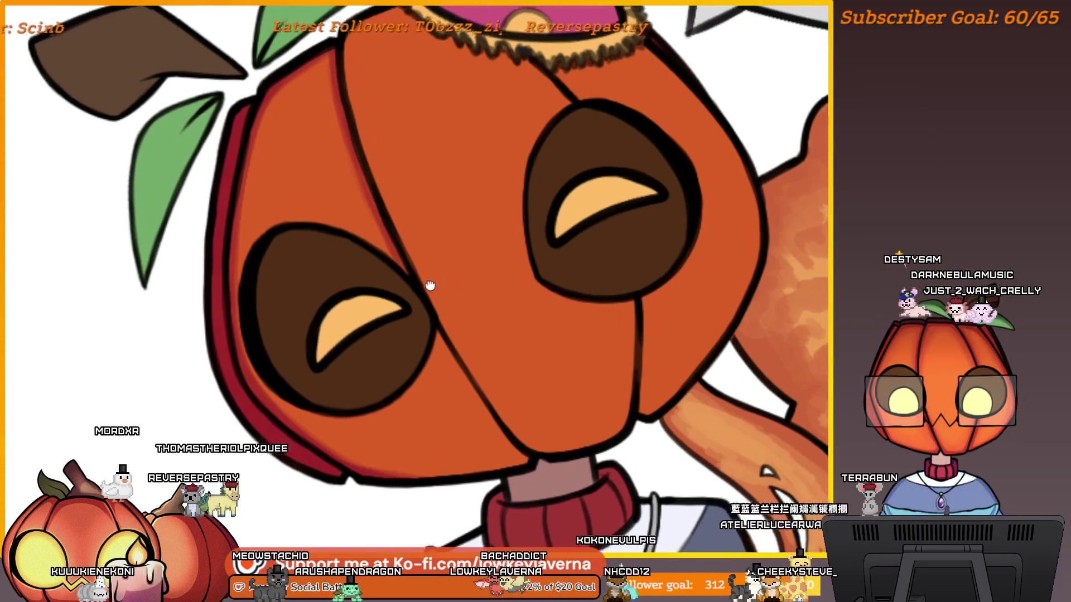
drag(457, 340, 407, 313)
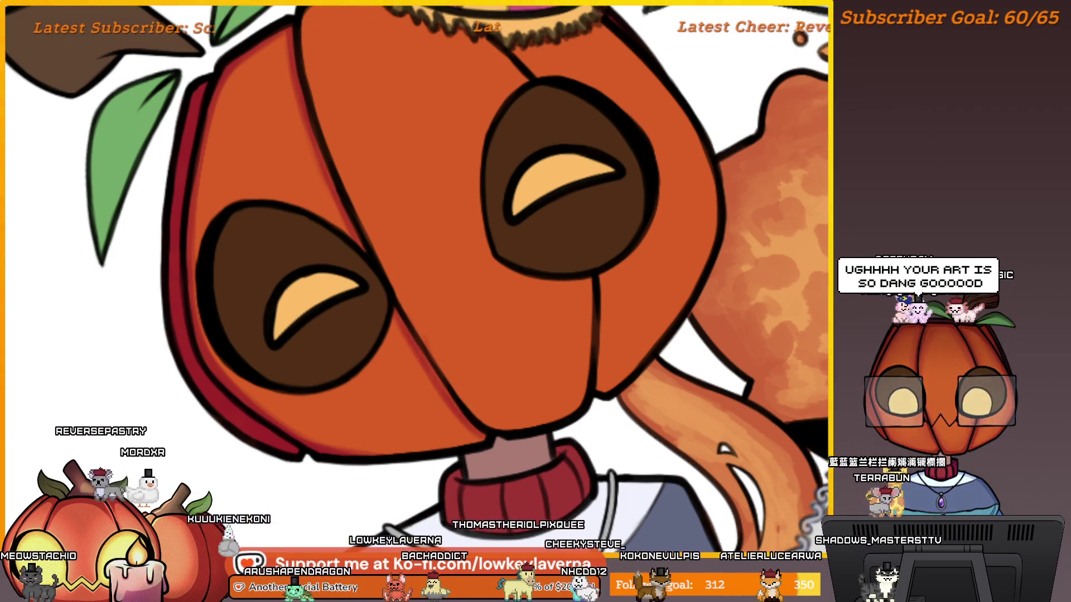
drag(348, 227, 390, 300)
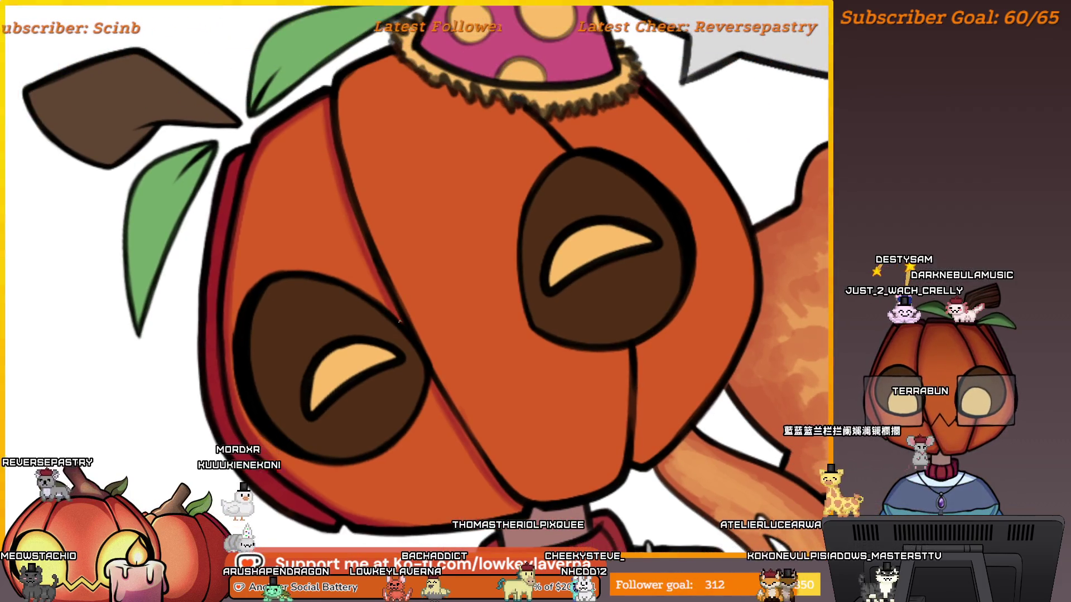
mouse_move(350, 139)
mouse_down()
mouse_move(395, 162)
mouse_move(514, 173)
mouse_up()
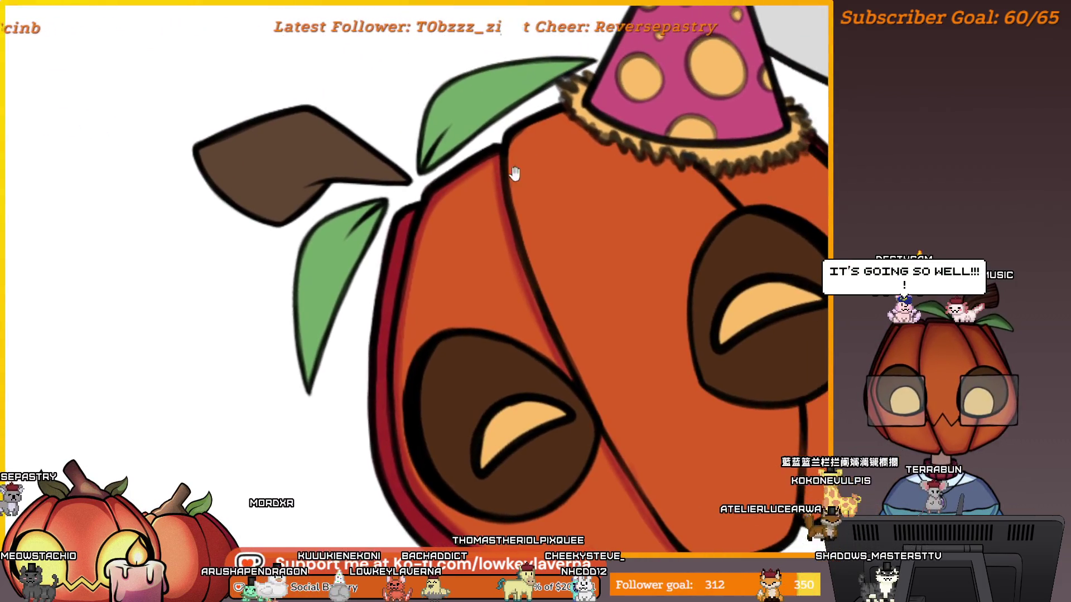
mouse_move(647, 354)
mouse_down()
mouse_move(659, 382)
mouse_move(591, 359)
mouse_move(533, 366)
mouse_up()
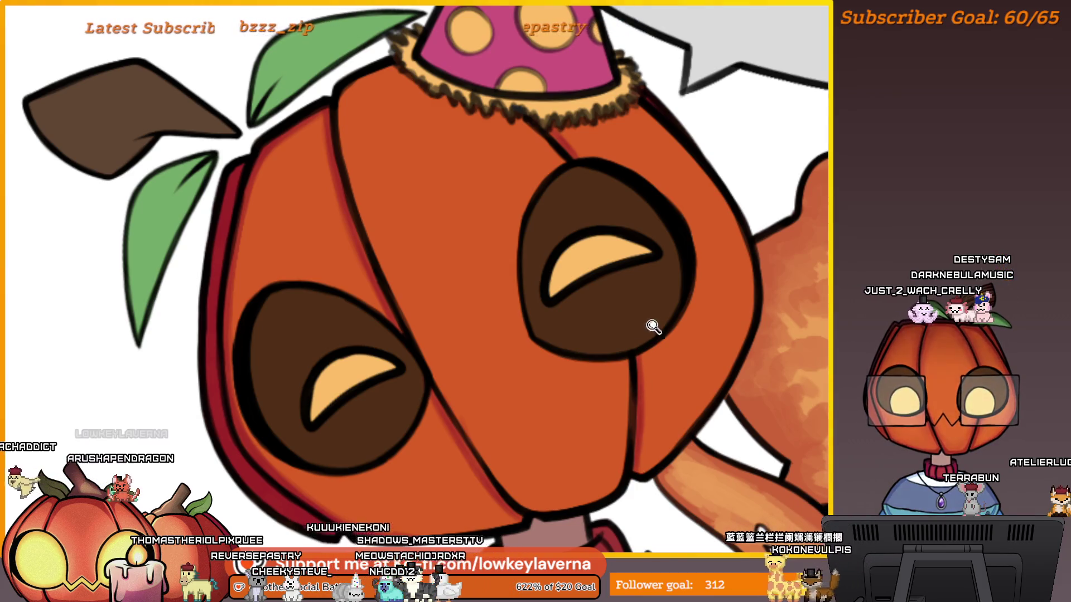
scroll(654, 326, down, 3)
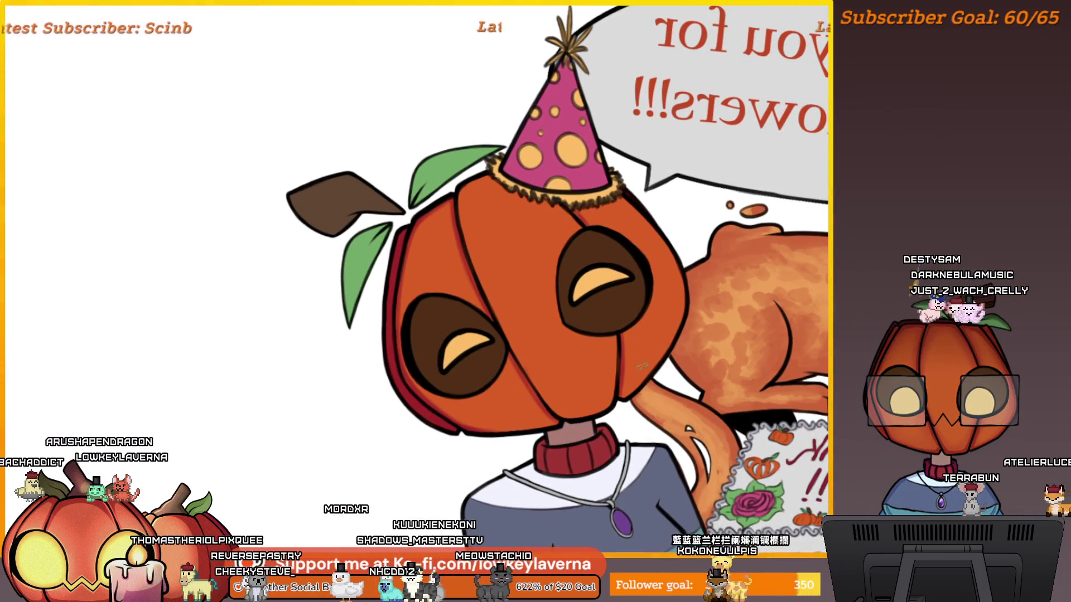
scroll(501, 282, up, 3)
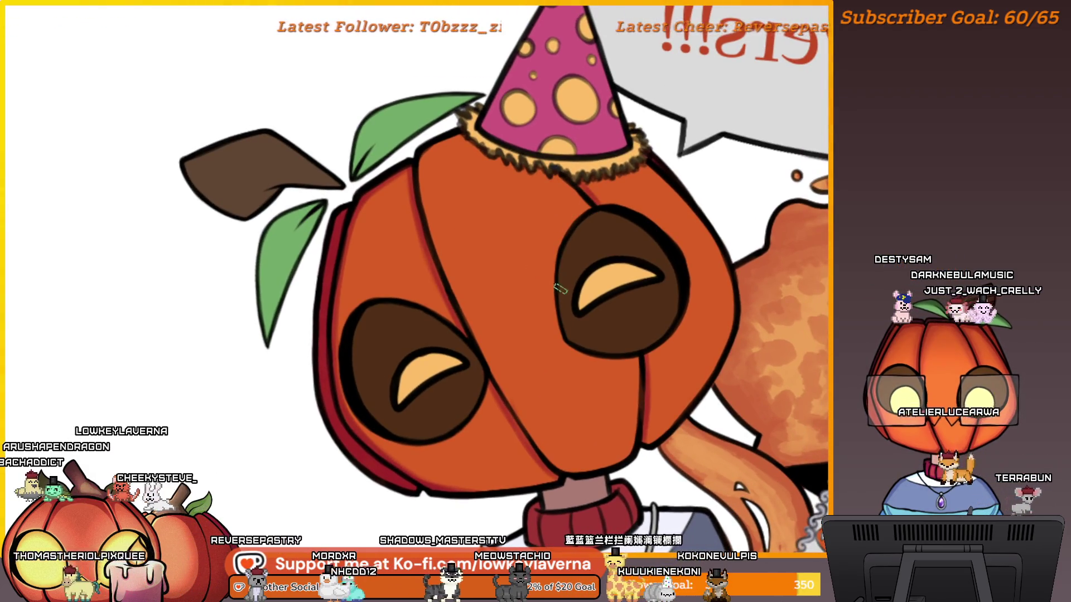
scroll(553, 287, down, 2)
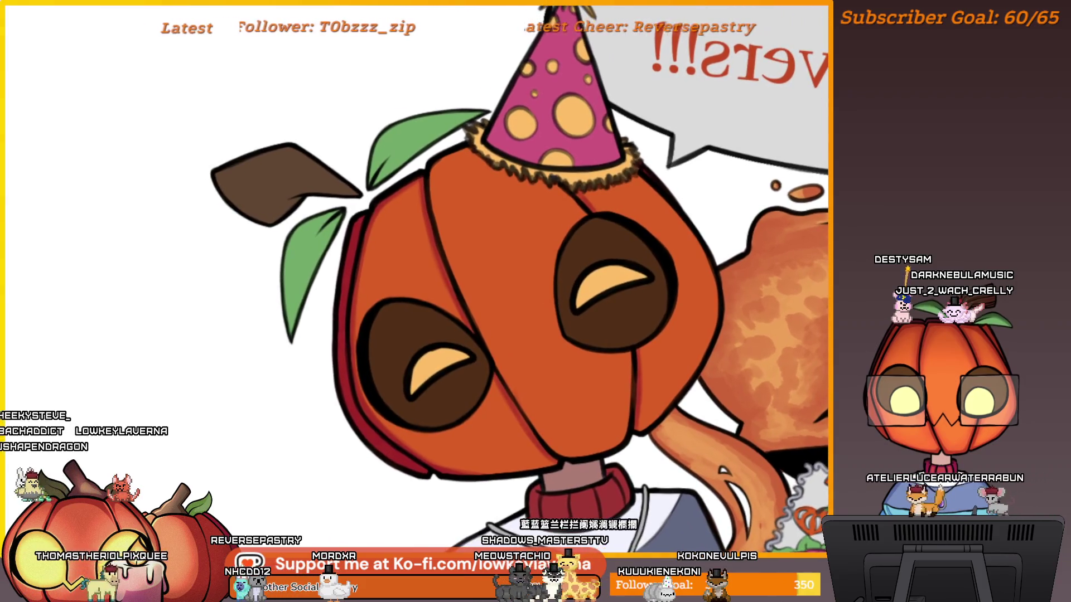
scroll(550, 308, down, 5)
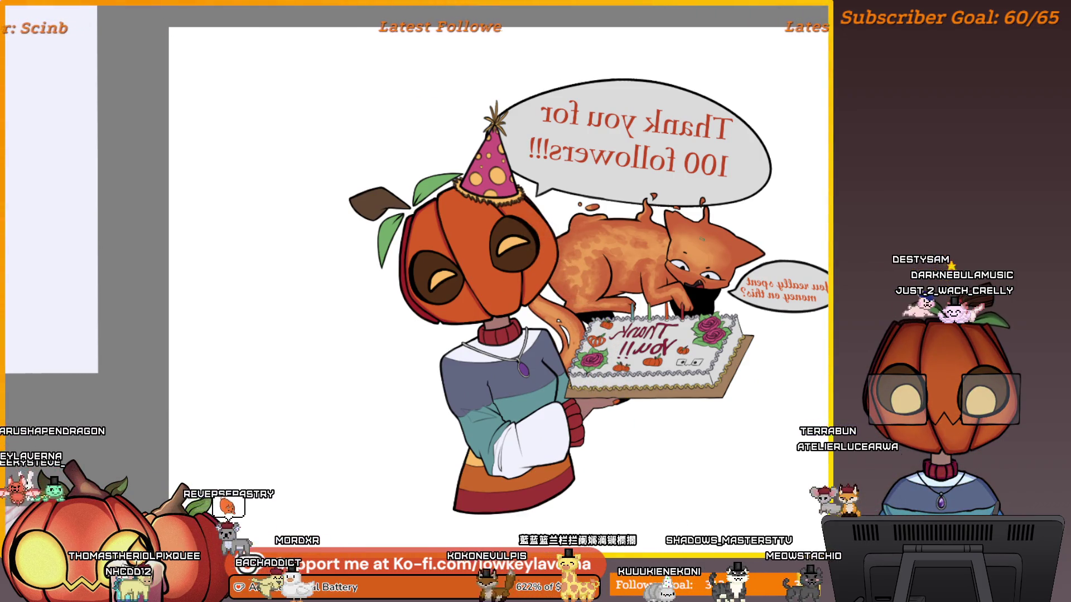
- Toggle the canvas mirror back and forth while zooming over the pumpkin head
key(m)
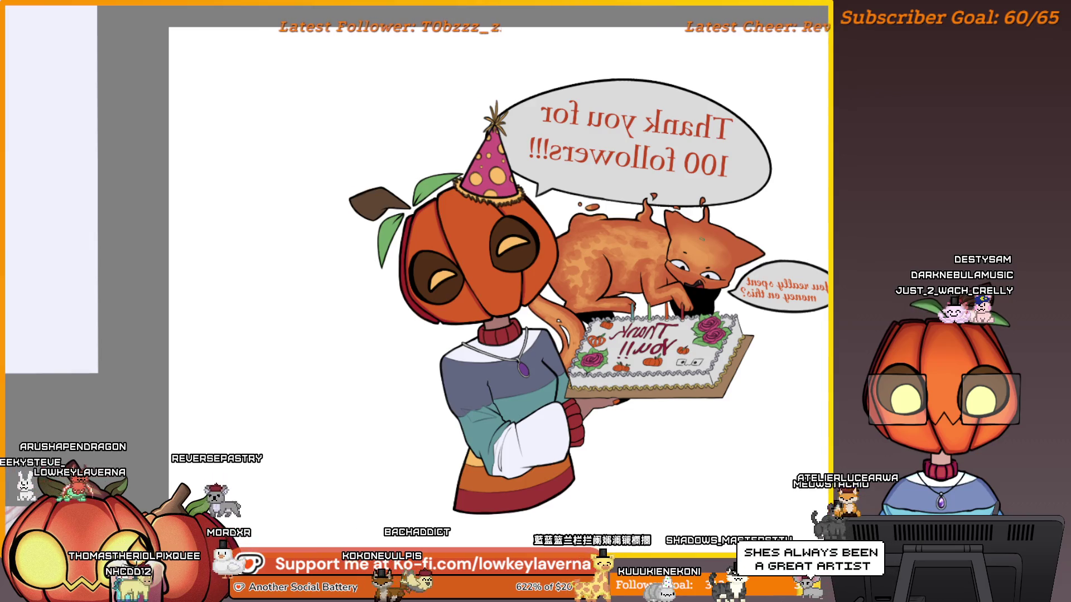
scroll(554, 306, up, 5)
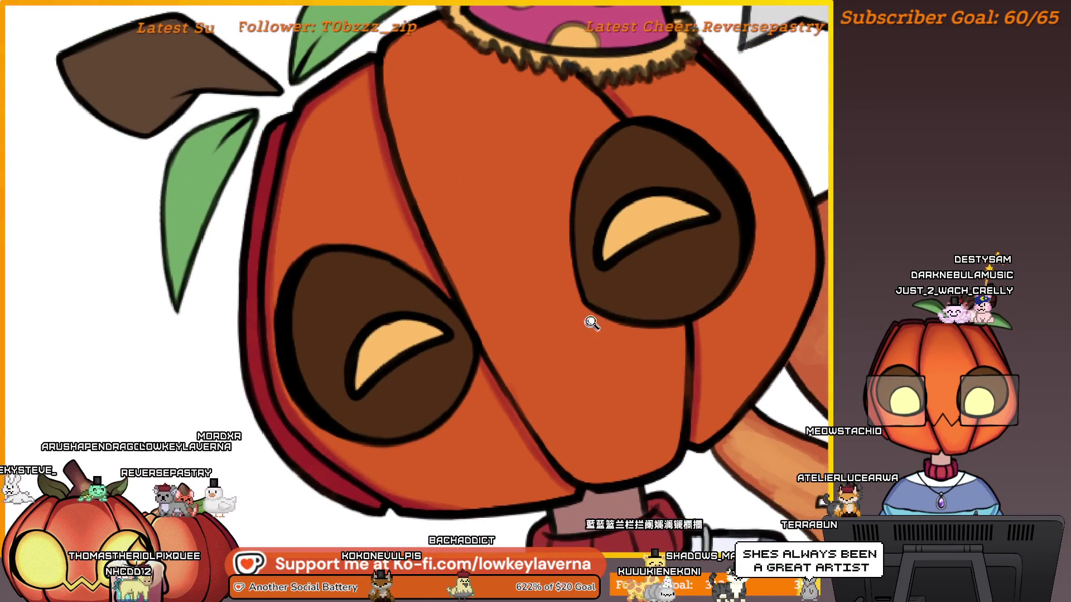
scroll(592, 323, down, 3)
scroll(562, 332, up, 2)
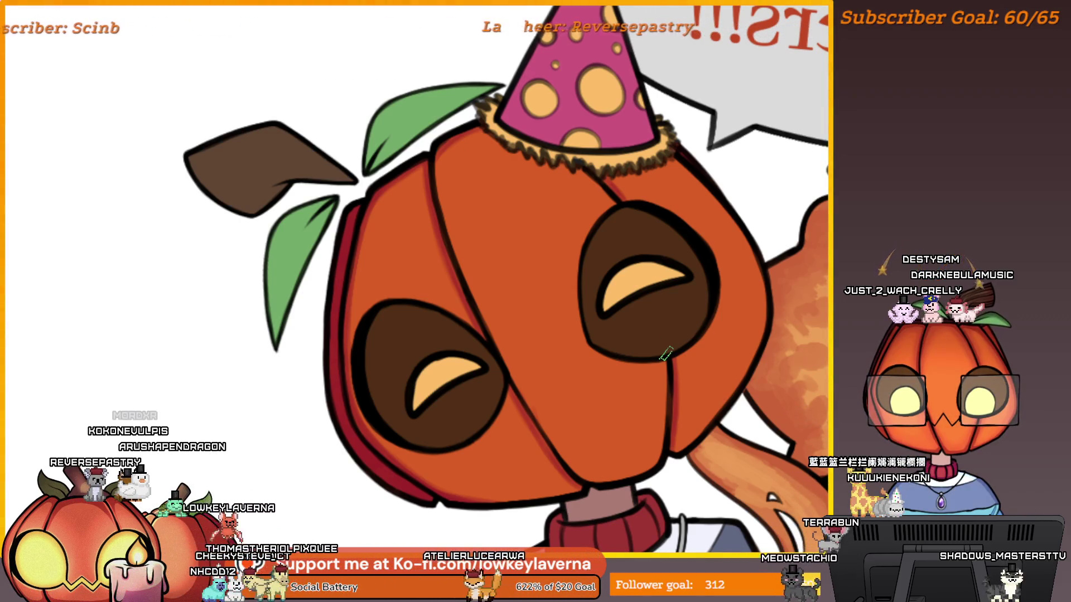
key(m)
scroll(646, 353, up, 5)
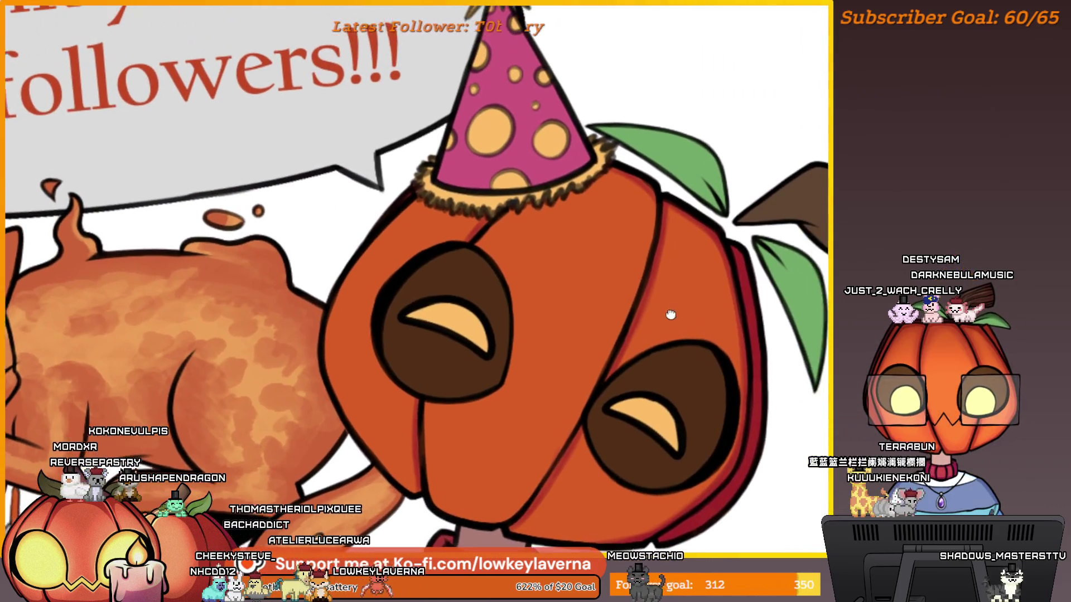
drag(623, 355, 600, 365)
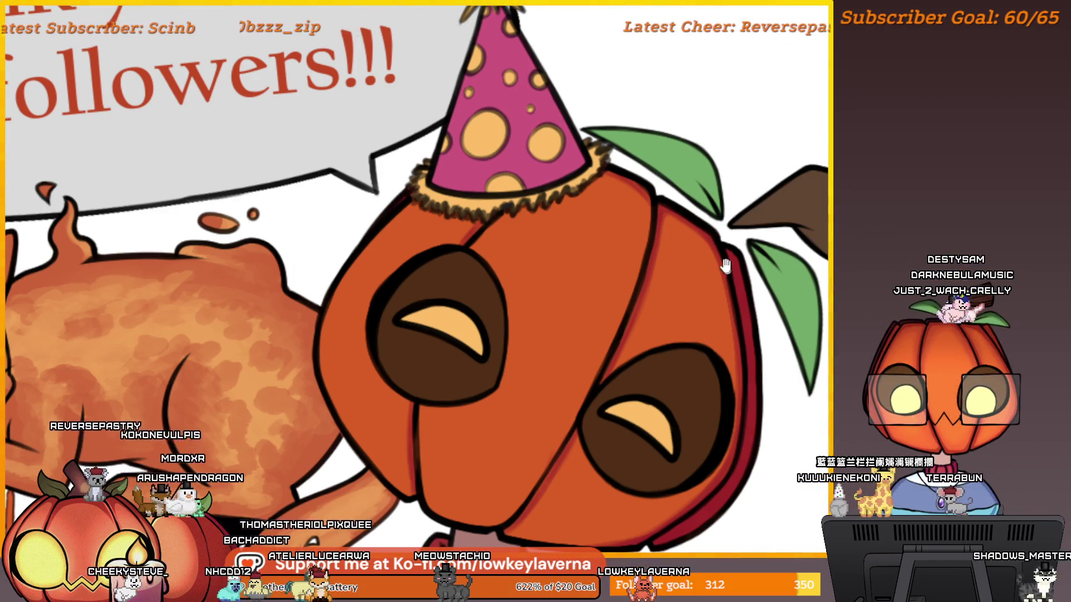
scroll(708, 245, down, 1)
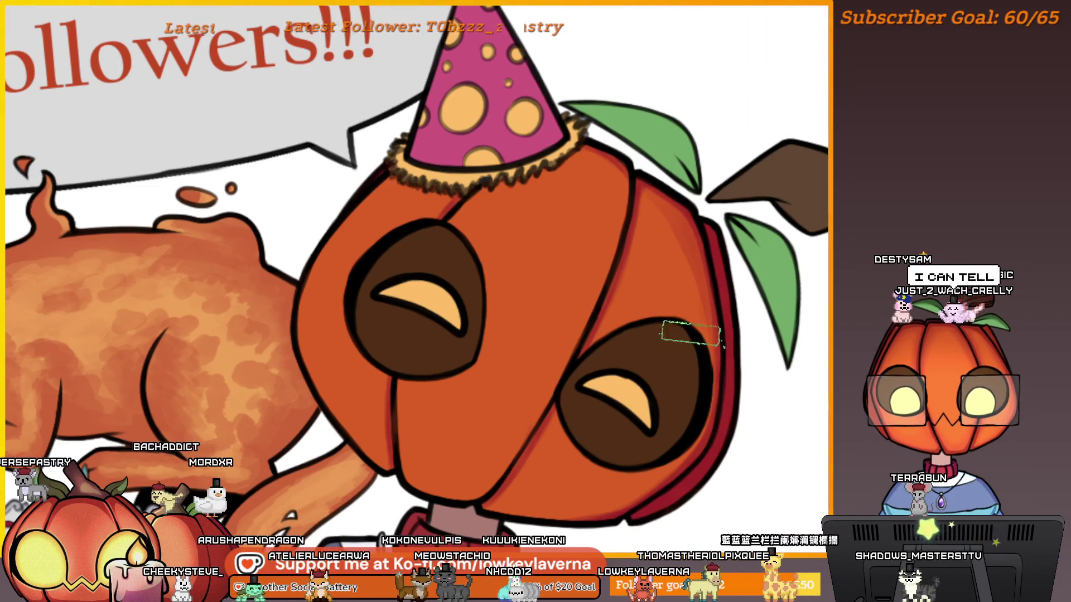
scroll(744, 162, down, 2)
- Mirror the canvas again, centre the pumpkin head, and select one dark eye area
key(m)
scroll(391, 195, up, 2)
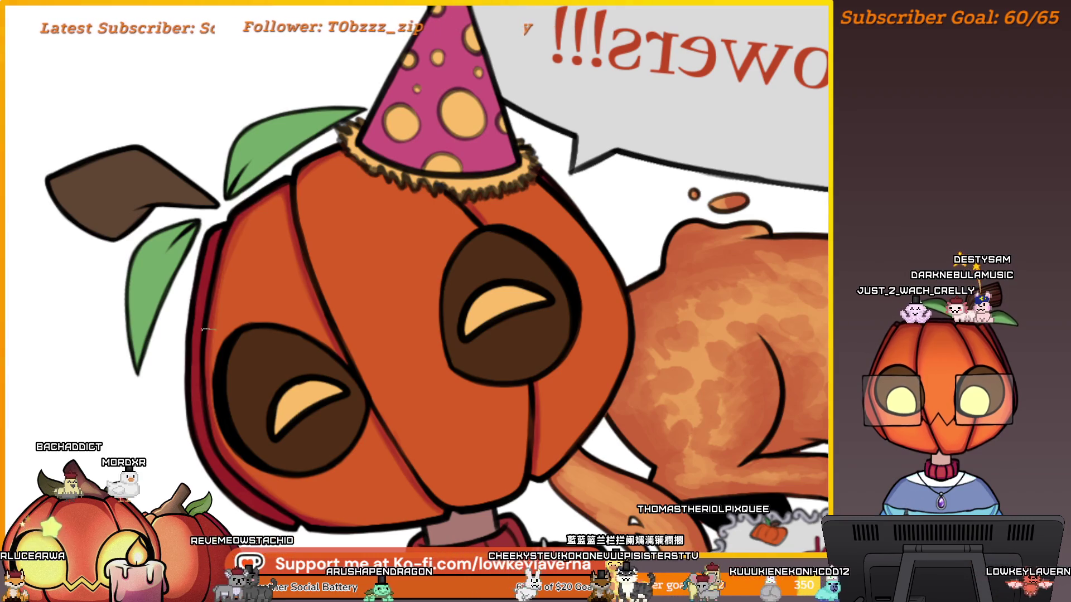
drag(257, 184, 223, 176)
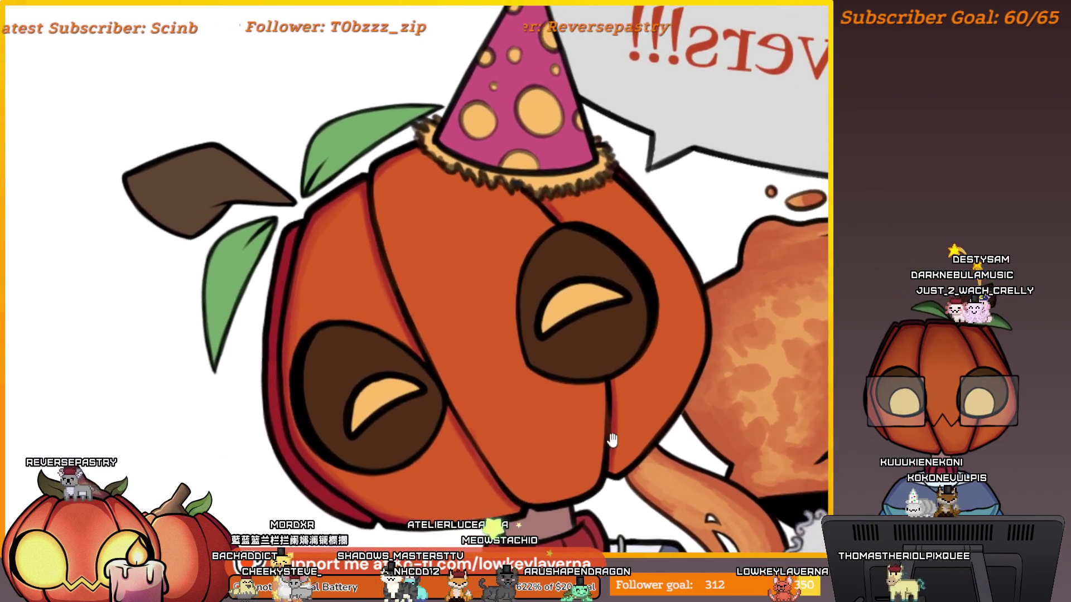
drag(588, 407, 634, 401)
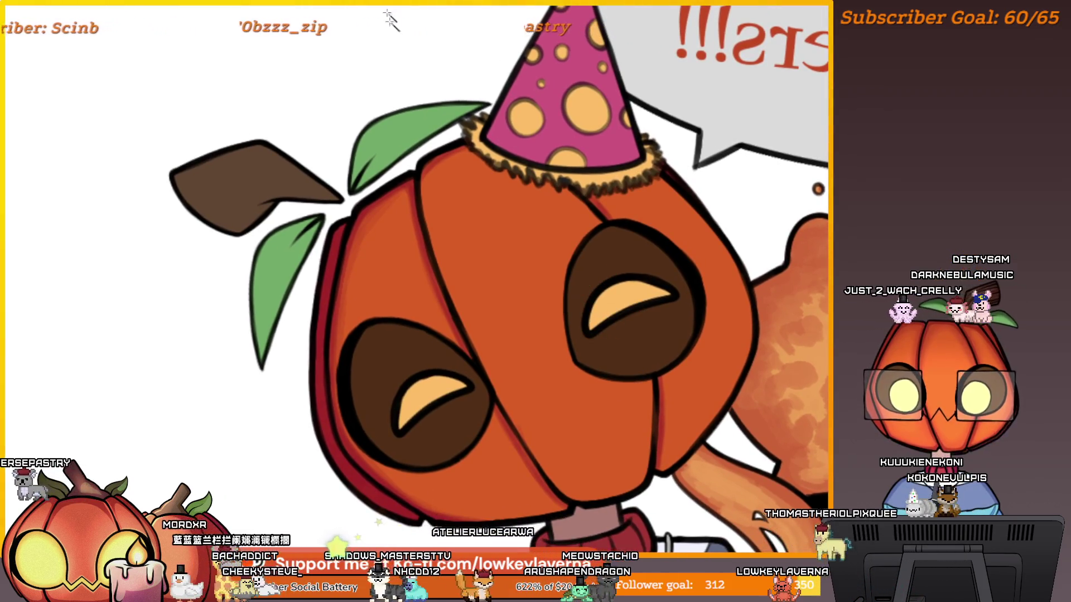
click(439, 352)
- Magic-wand select the right eye, add the left eye to the selection, and switch to the brush
click(664, 330)
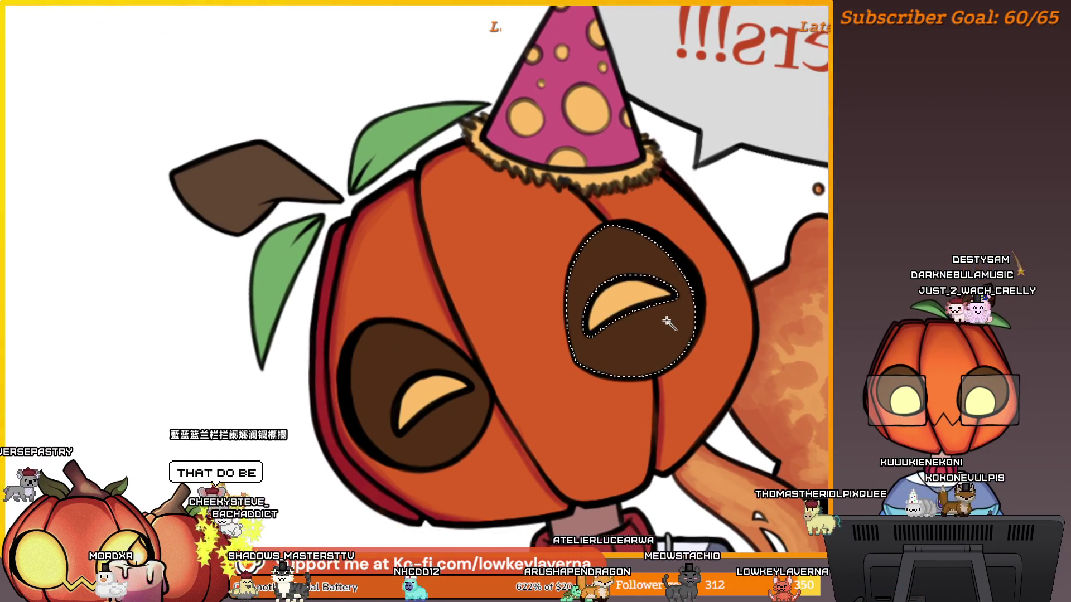
shift+click(440, 357)
drag(530, 426, 566, 389)
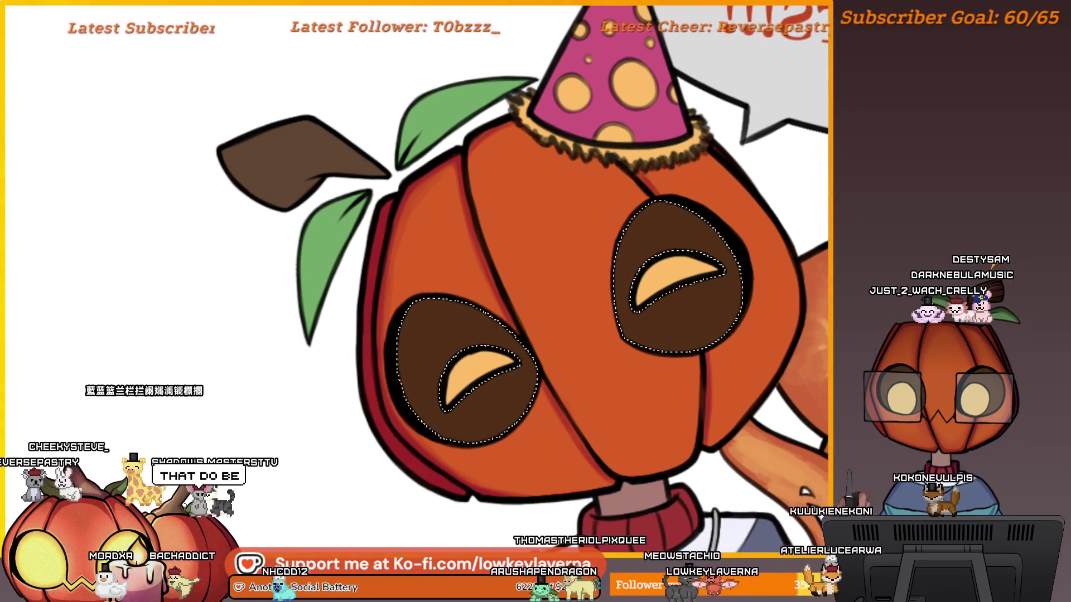
key(b)
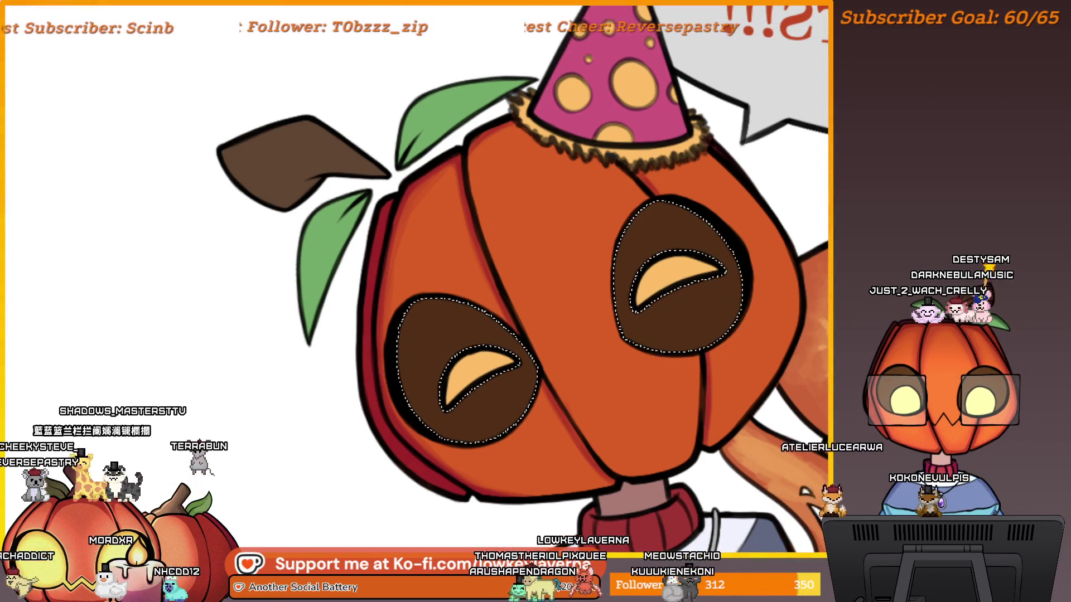
scroll(387, 348, down, 2)
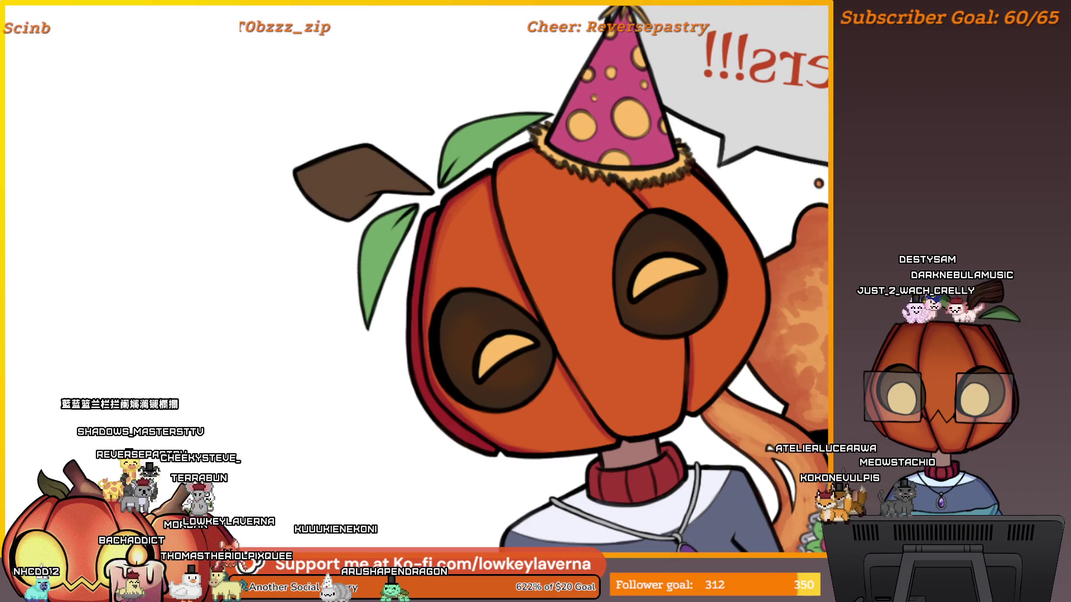
drag(719, 268, 719, 302)
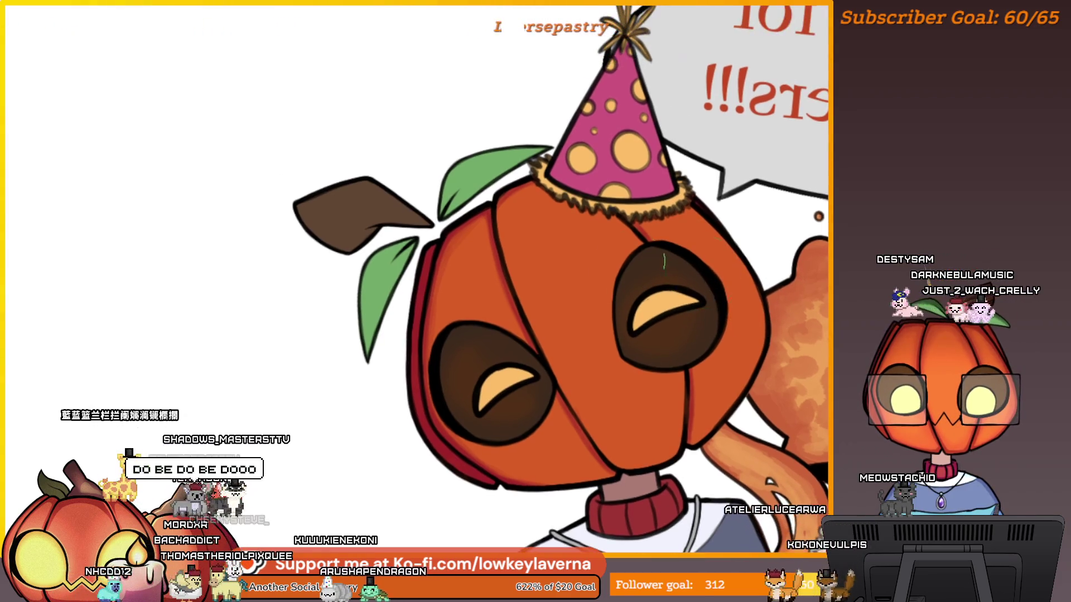
scroll(691, 313, down, 5)
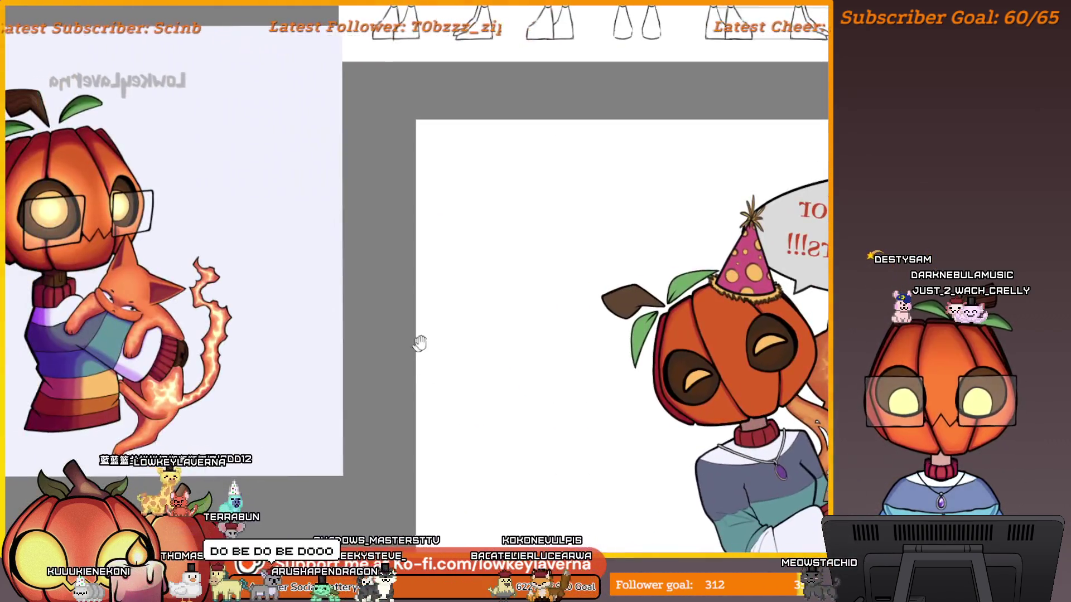
- Zoom in on the pumpkin head, unmirror the canvas, and pan to the empty white area beside it
mouse_move(419, 343)
mouse_down()
mouse_move(717, 363)
mouse_move(752, 324)
mouse_move(430, 279)
mouse_move(327, 282)
mouse_up()
key(m)
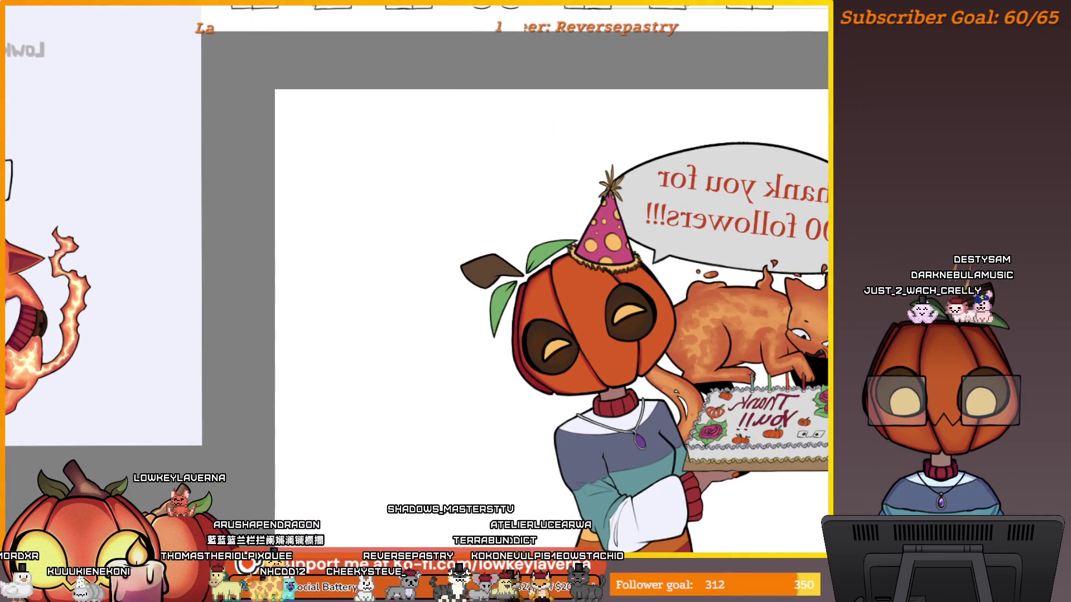
scroll(525, 291, up, 4)
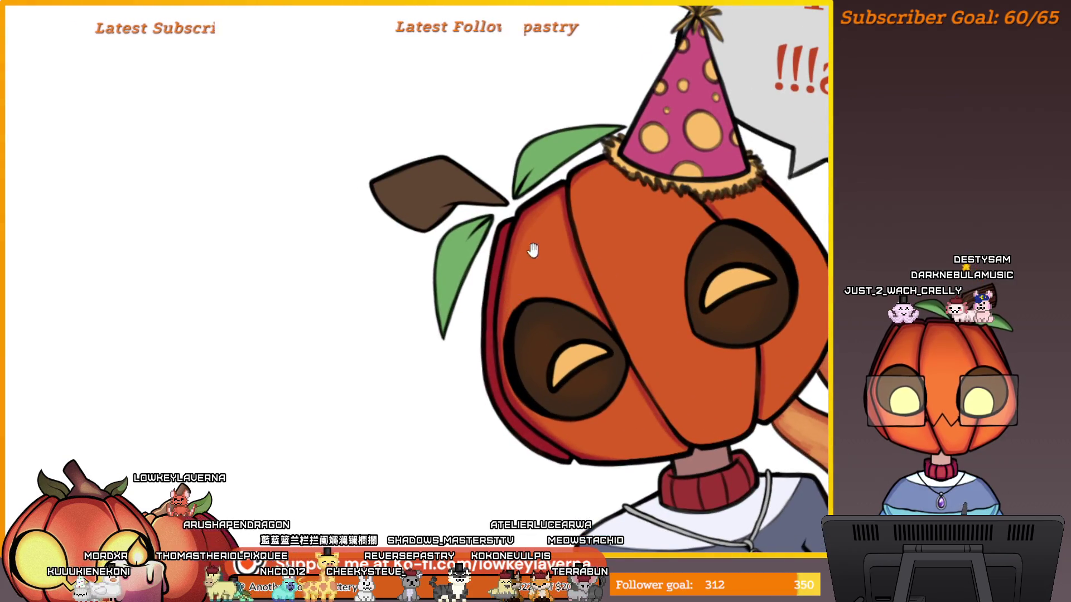
scroll(533, 248, up, 1)
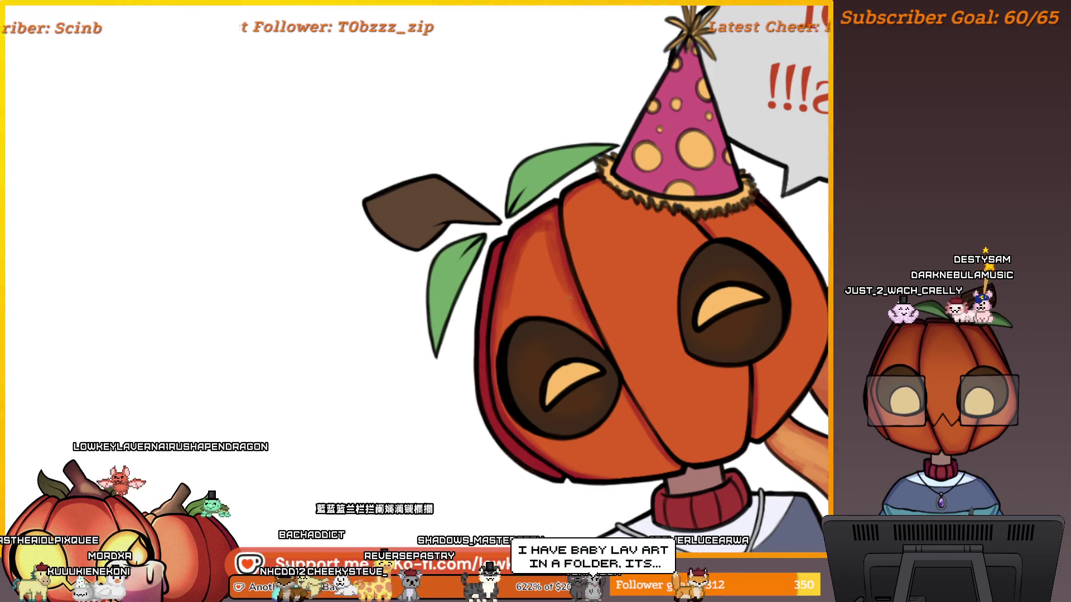
scroll(536, 237, right, 2)
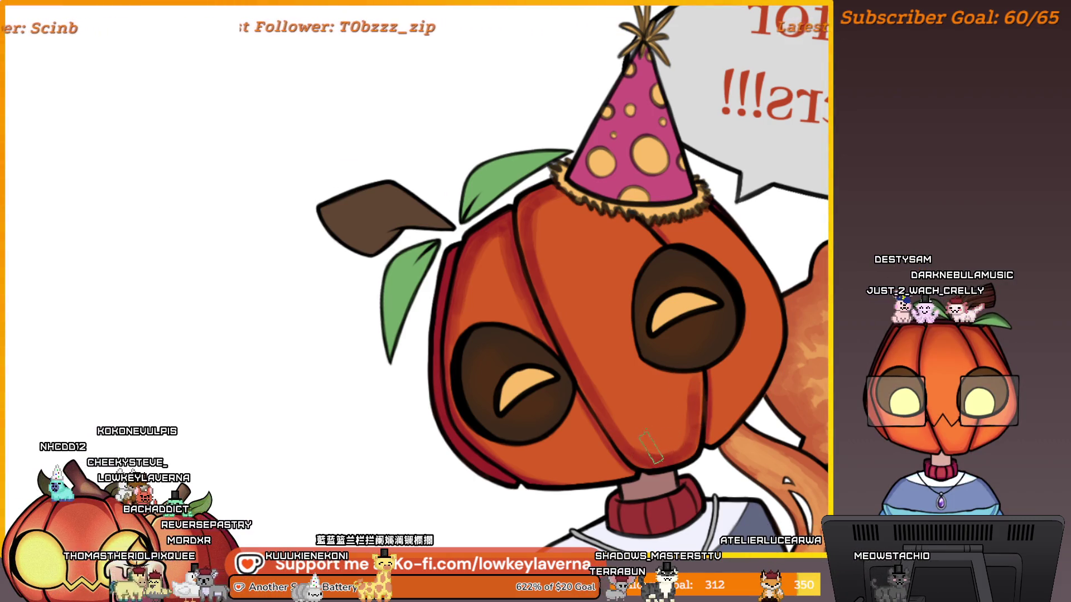
key(m)
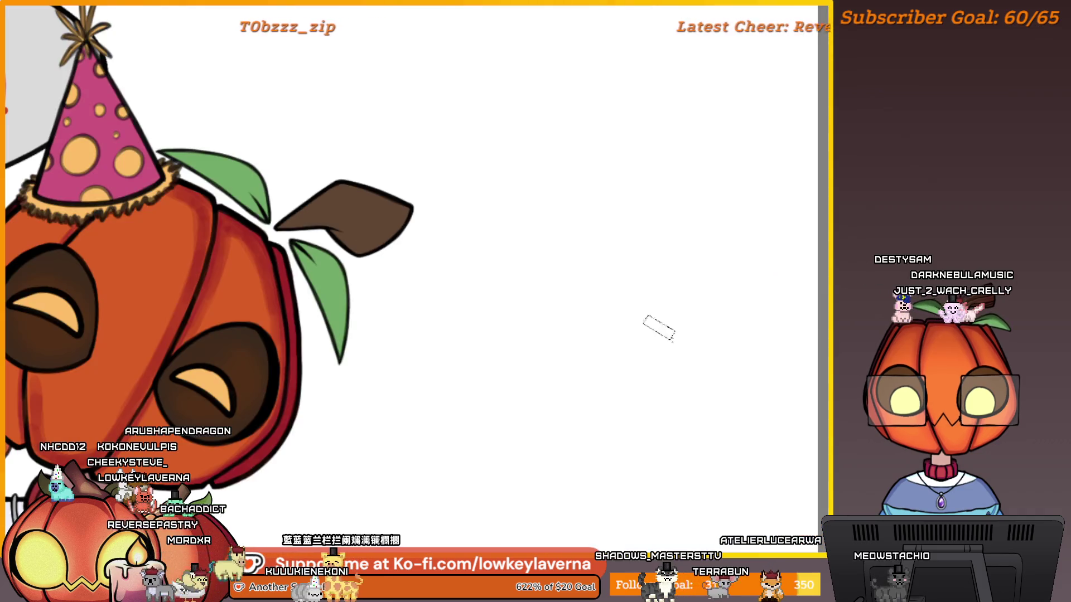
mouse_move(317, 435)
mouse_down()
mouse_move(658, 385)
mouse_move(671, 355)
mouse_up()
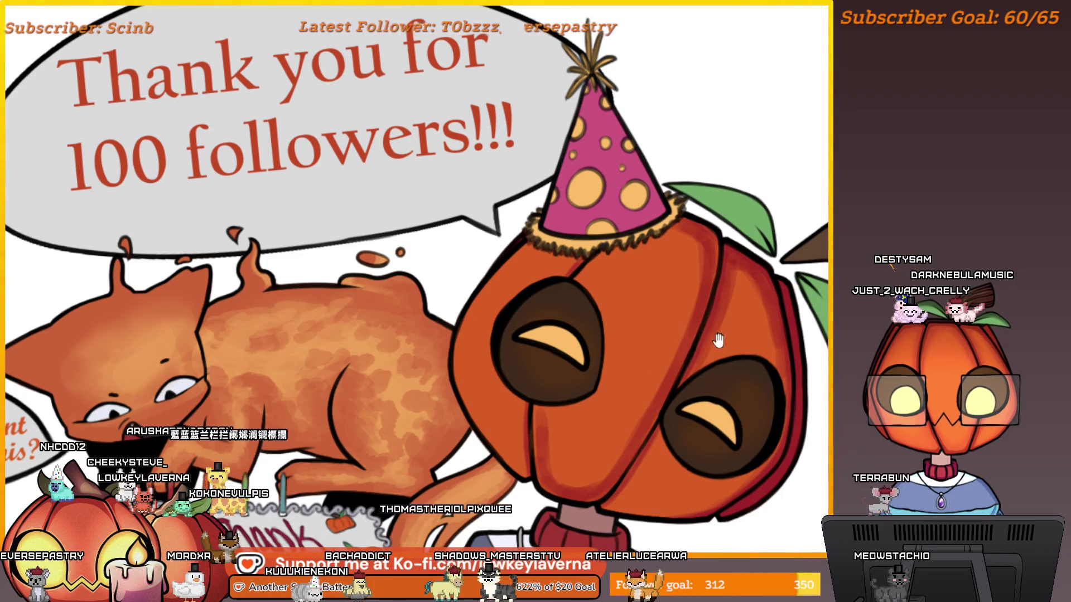
mouse_move(710, 348)
mouse_down()
mouse_move(674, 362)
mouse_move(709, 335)
mouse_up()
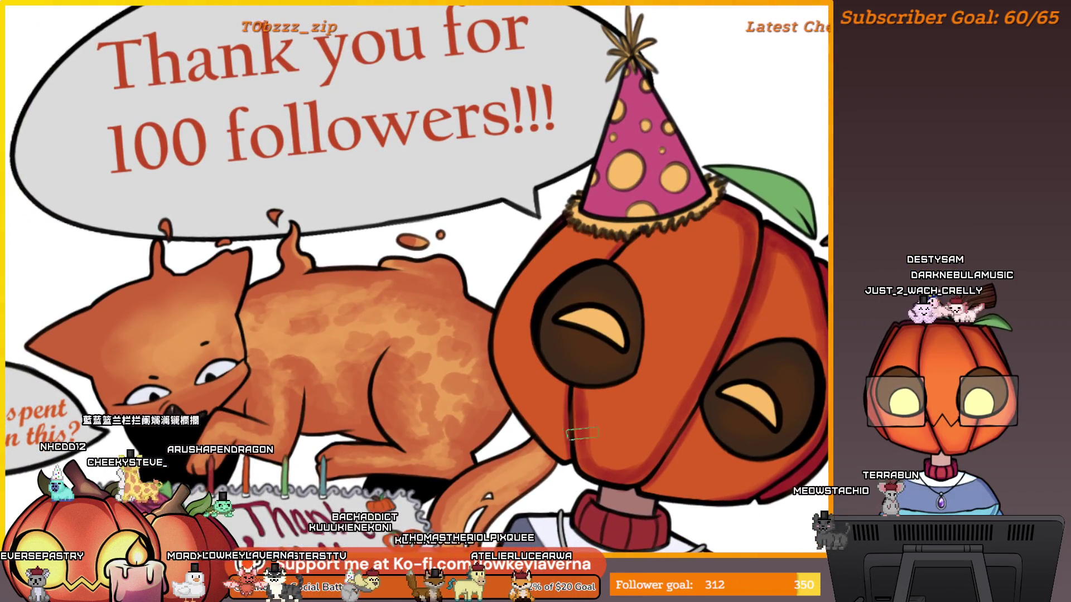
drag(614, 482, 262, 398)
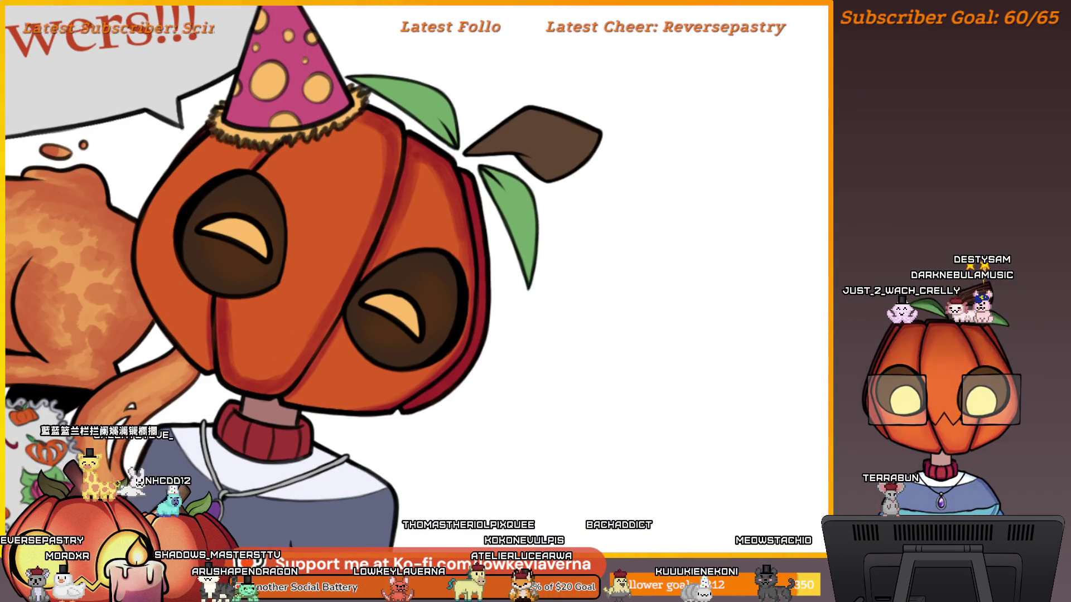
click(799, 430)
mouse_move(573, 394)
mouse_down()
mouse_move(764, 407)
mouse_move(490, 364)
mouse_up()
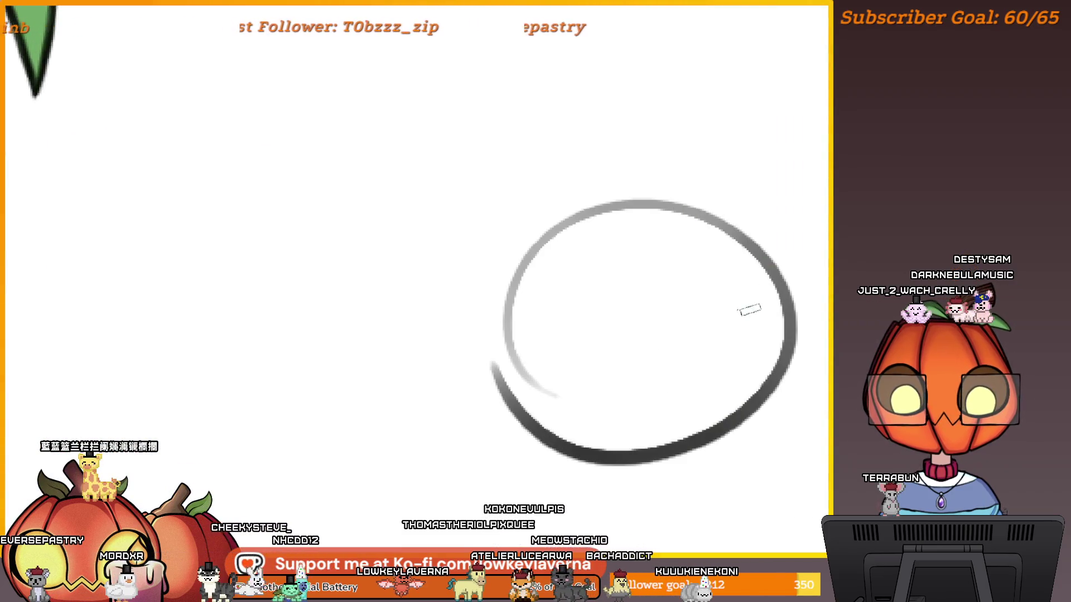
key(ctrl+z)
mouse_move(705, 215)
mouse_down()
mouse_move(524, 446)
mouse_move(614, 193)
mouse_up()
mouse_move(755, 287)
mouse_down()
mouse_move(712, 284)
mouse_move(531, 347)
mouse_move(700, 346)
mouse_up()
key(ctrl+z)
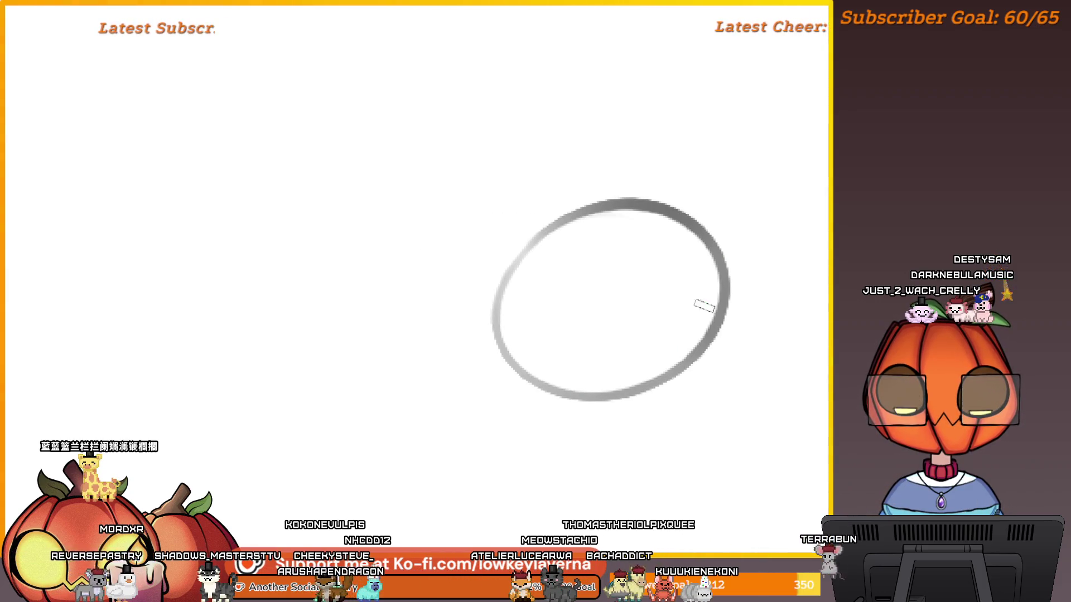
drag(704, 305, 734, 270)
mouse_move(697, 376)
mouse_down()
mouse_move(690, 320)
mouse_move(747, 496)
mouse_up()
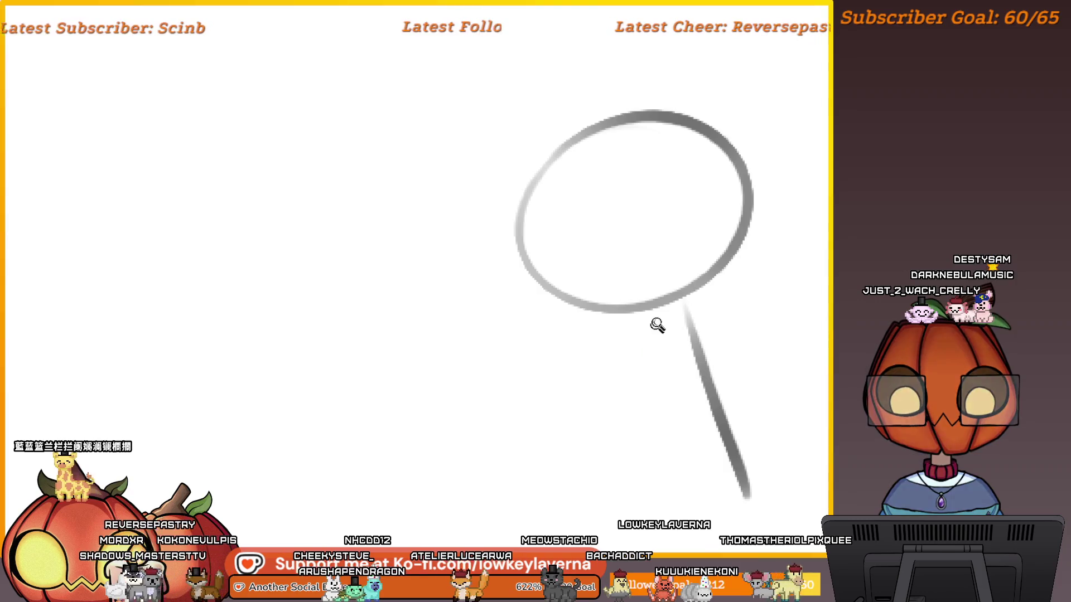
scroll(658, 325, down, 2)
mouse_move(578, 291)
mouse_down()
mouse_move(550, 446)
mouse_move(700, 435)
mouse_up()
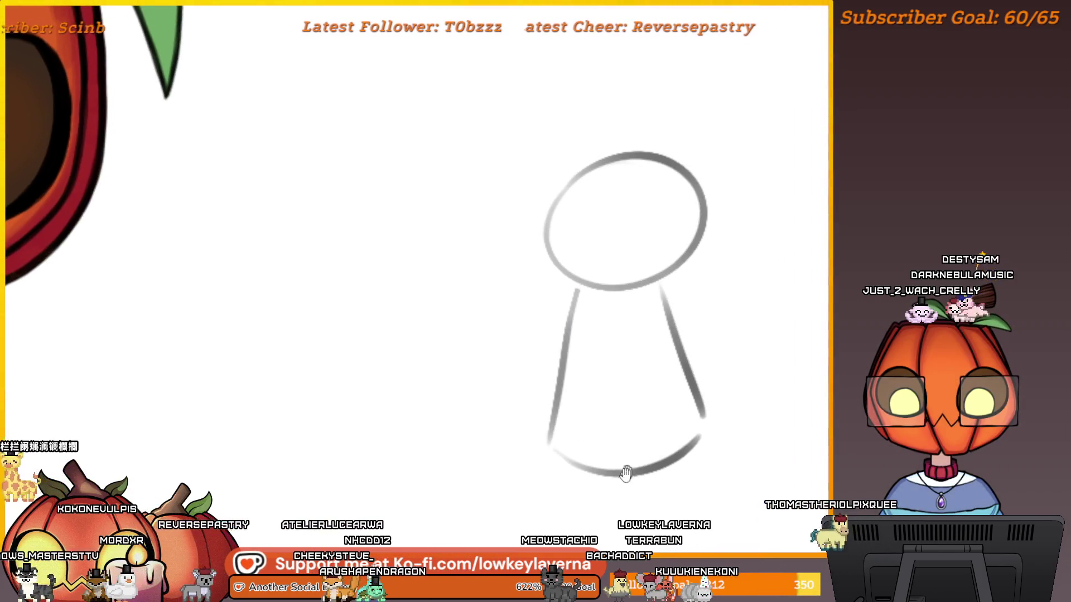
drag(638, 386, 632, 369)
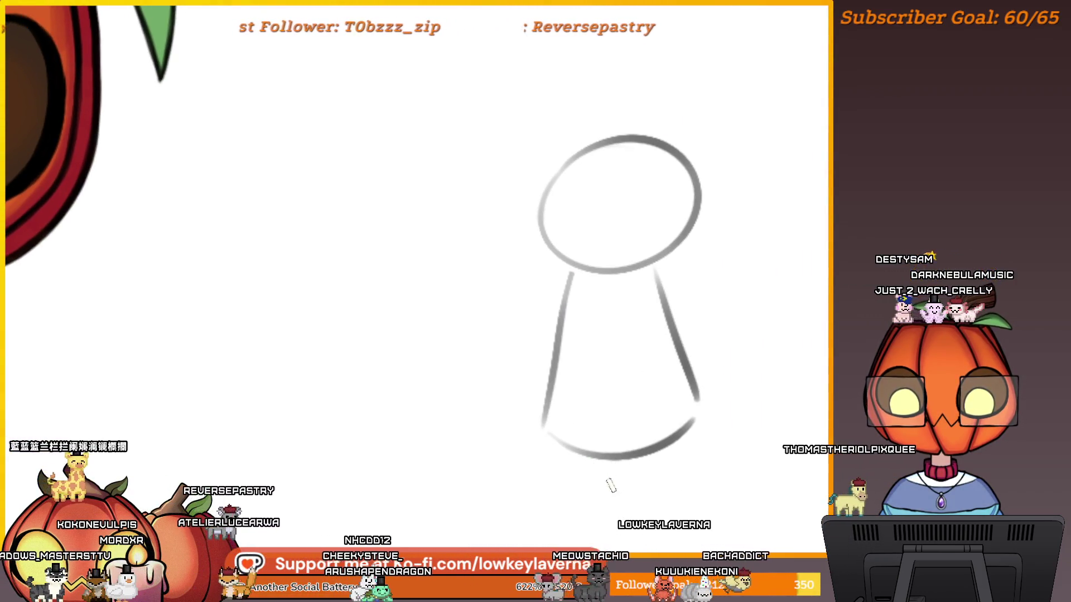
drag(600, 457, 619, 491)
drag(650, 458, 625, 491)
mouse_move(641, 293)
mouse_down()
mouse_move(641, 355)
mouse_move(639, 335)
mouse_up()
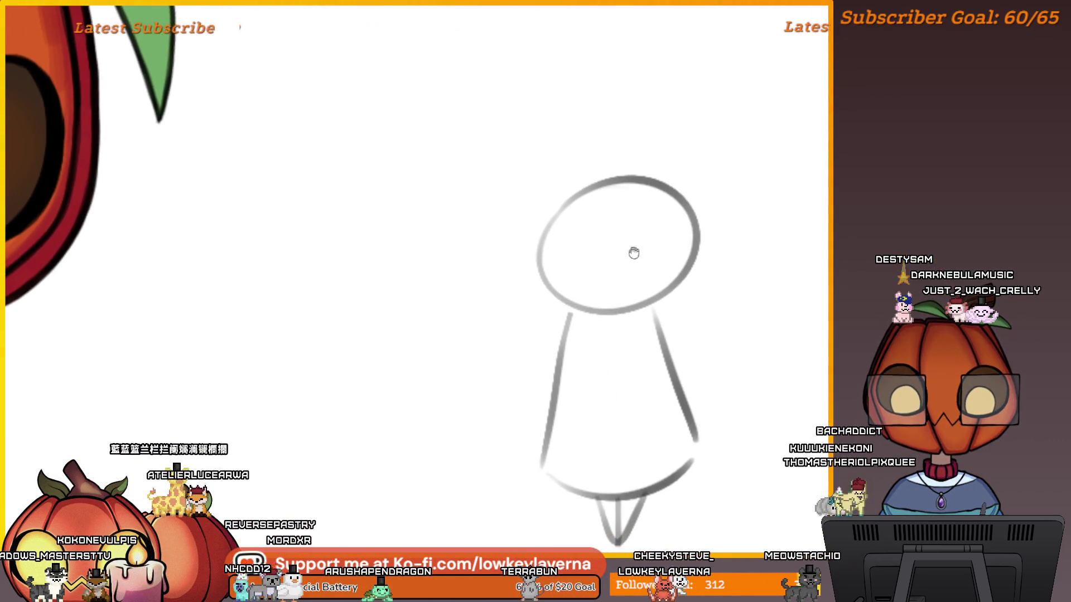
drag(634, 252, 622, 337)
drag(583, 294, 616, 380)
drag(618, 305, 628, 391)
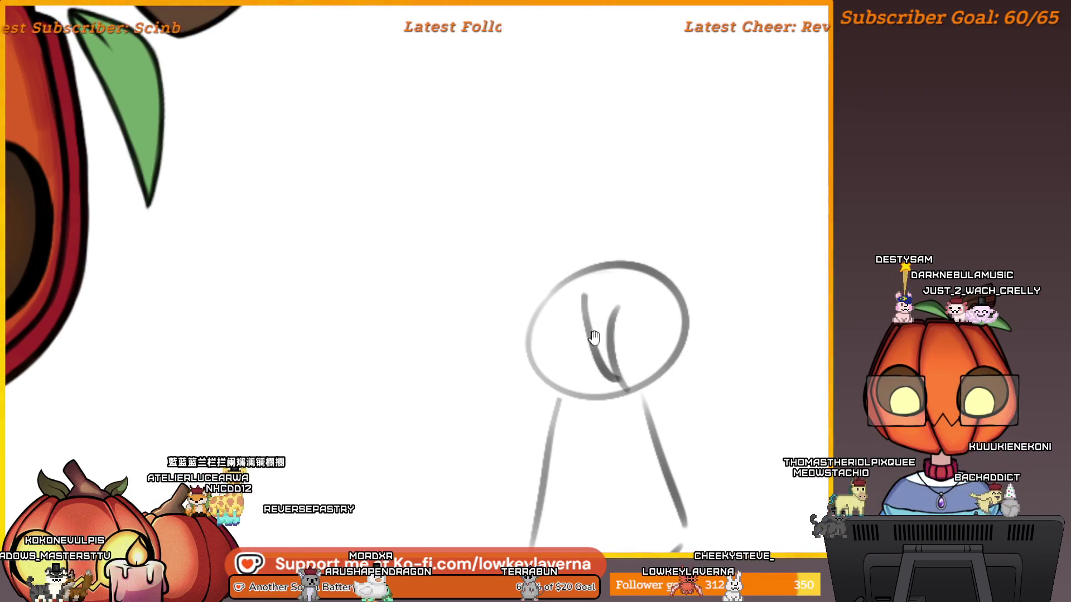
drag(594, 337, 636, 304)
drag(623, 260, 574, 415)
drag(627, 308, 627, 327)
mouse_move(560, 276)
mouse_down()
mouse_move(555, 473)
mouse_move(552, 427)
mouse_up()
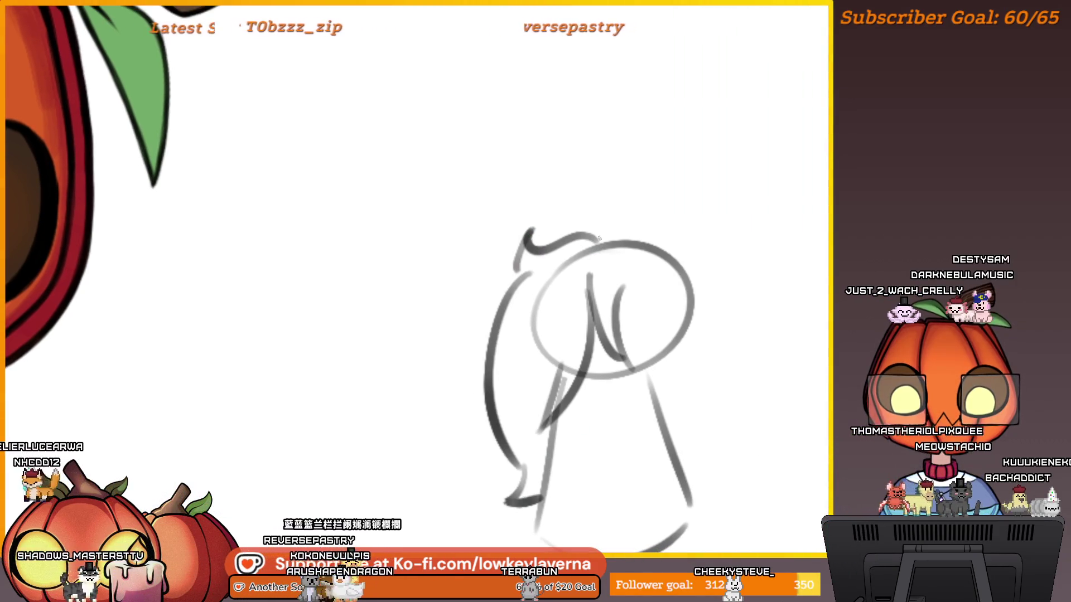
mouse_move(615, 205)
mouse_down()
mouse_move(619, 228)
mouse_move(715, 339)
mouse_up()
key(ctrl+z)
drag(626, 227, 732, 361)
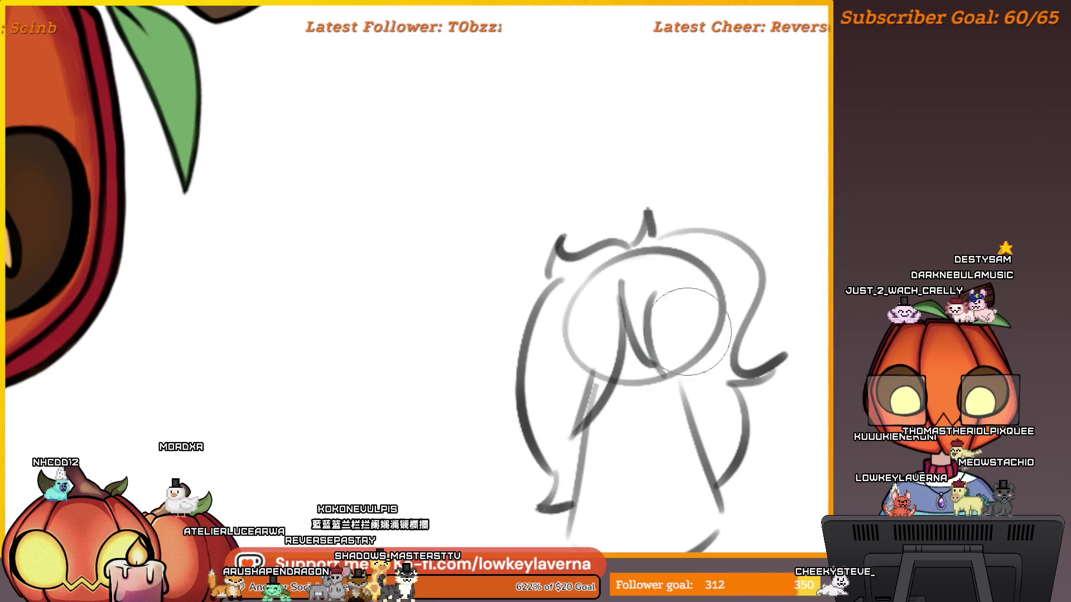
drag(687, 262, 604, 274)
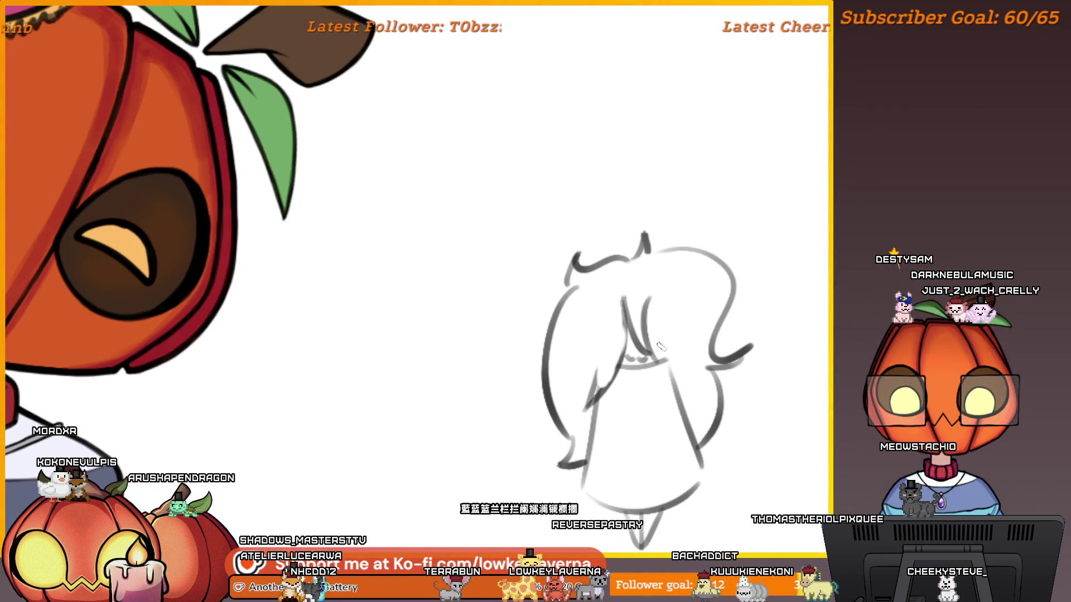
scroll(808, 363, down, 2)
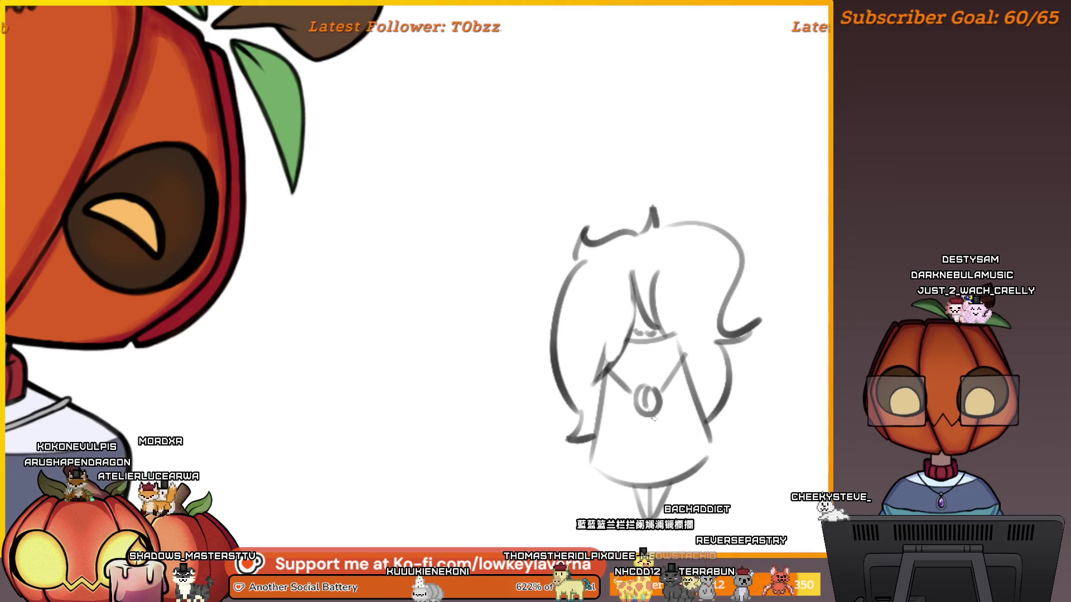
scroll(648, 243, down, 2)
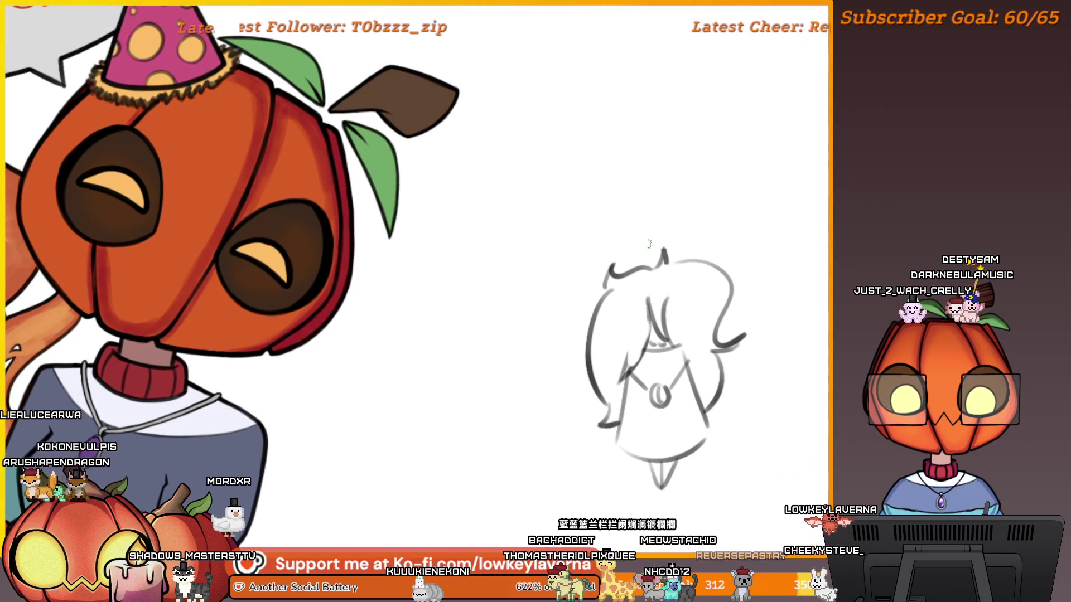
drag(648, 243, 642, 252)
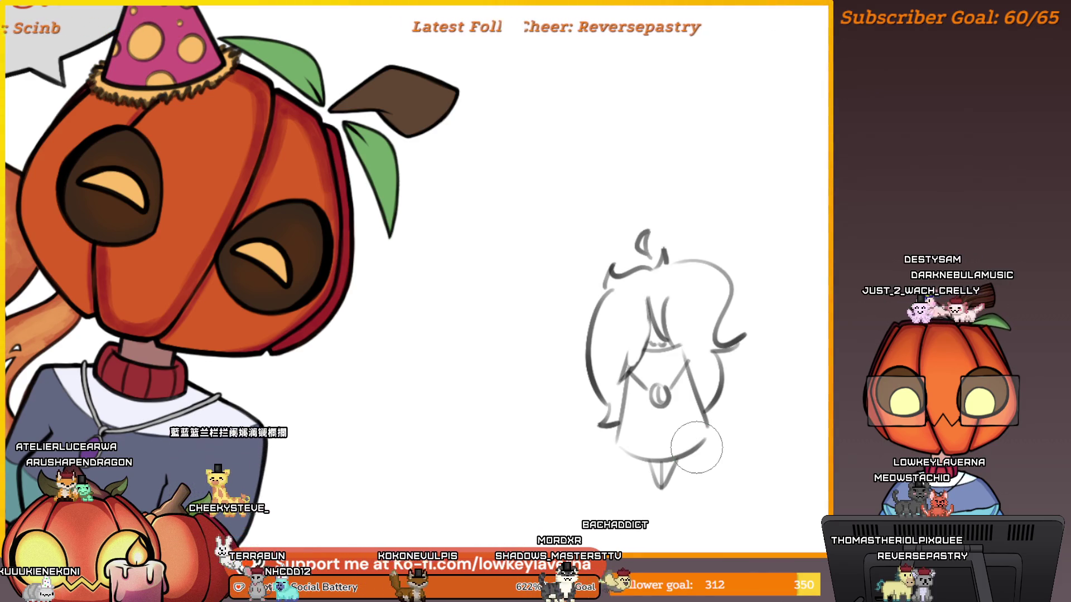
mouse_move(696, 447)
mouse_down()
mouse_move(656, 500)
mouse_move(597, 447)
mouse_move(782, 330)
mouse_move(574, 391)
mouse_move(597, 294)
mouse_move(566, 332)
mouse_up()
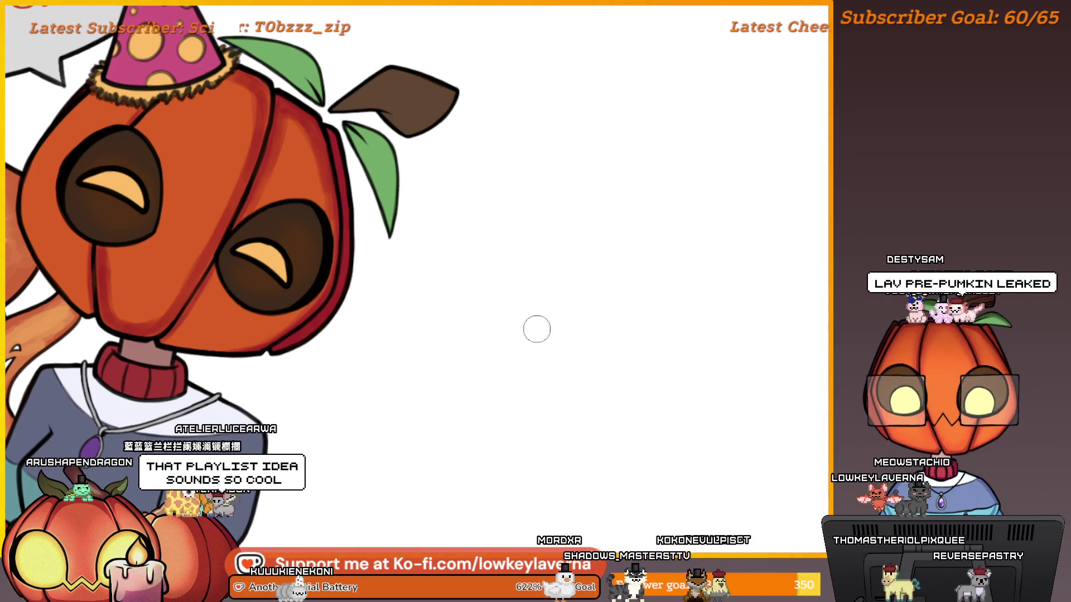
- Enlarge the brush, switch tools, and pan back across the illustration to the speech bubble
key(bracketright)
key(bracketright)
key(bracketright)
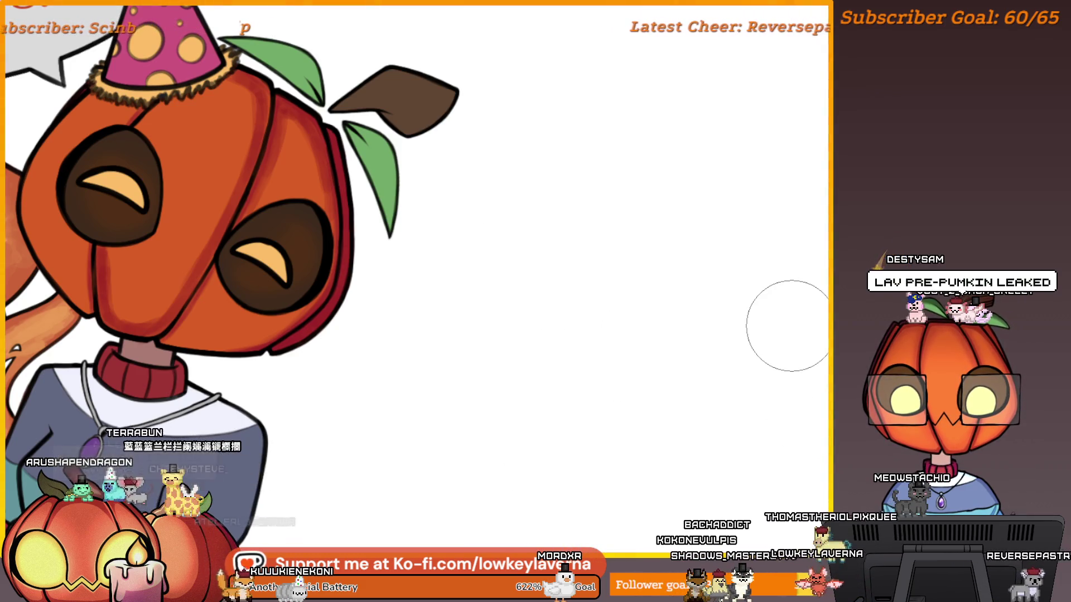
key(b)
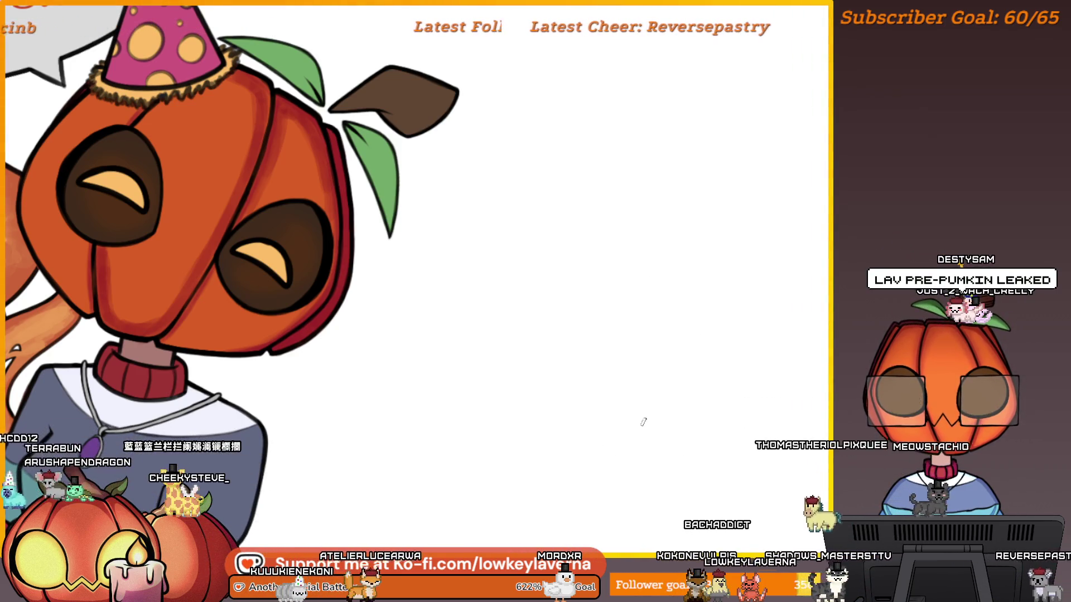
mouse_move(643, 422)
mouse_down()
mouse_move(574, 356)
mouse_move(617, 351)
mouse_up()
mouse_move(755, 366)
mouse_down()
mouse_move(519, 384)
mouse_move(664, 279)
mouse_move(725, 287)
mouse_move(742, 346)
mouse_move(704, 400)
mouse_up()
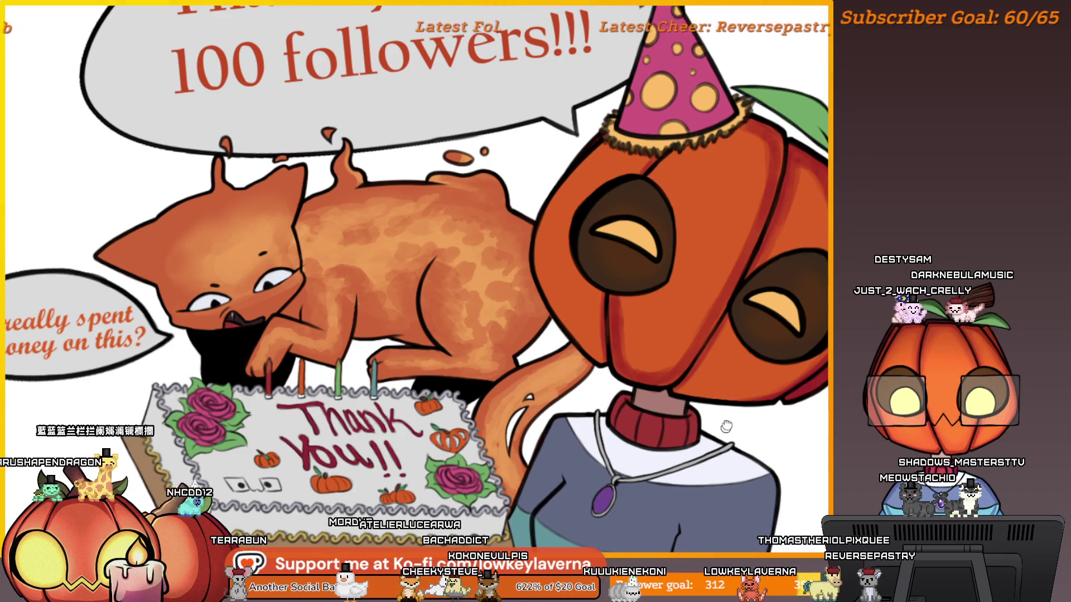
mouse_move(726, 427)
mouse_down()
mouse_move(792, 424)
mouse_move(683, 422)
mouse_move(698, 449)
mouse_up()
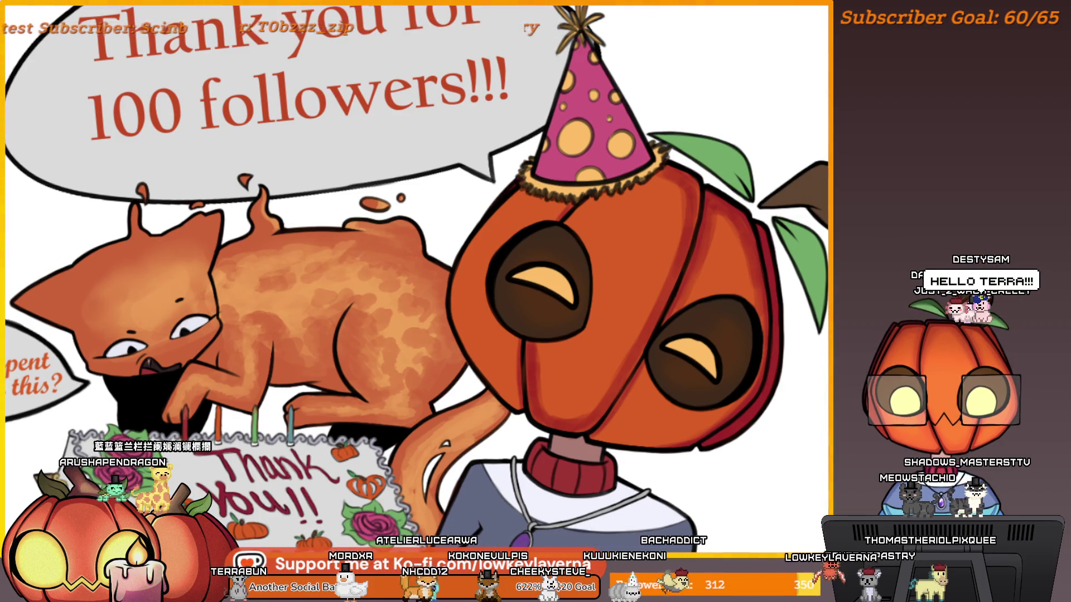
drag(689, 344, 698, 449)
scroll(639, 305, up, 4)
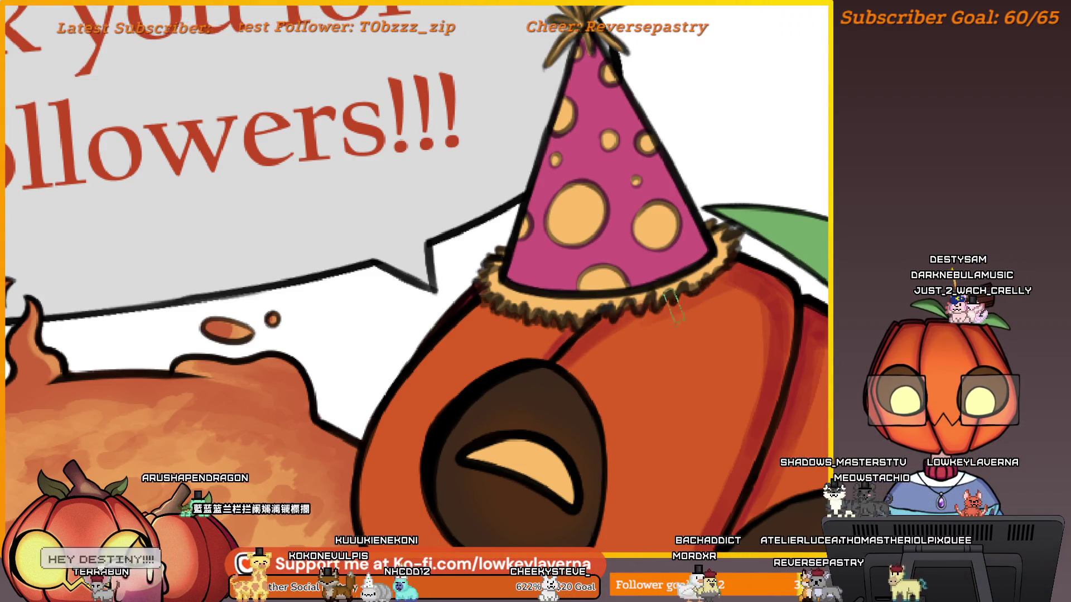
drag(775, 300, 758, 296)
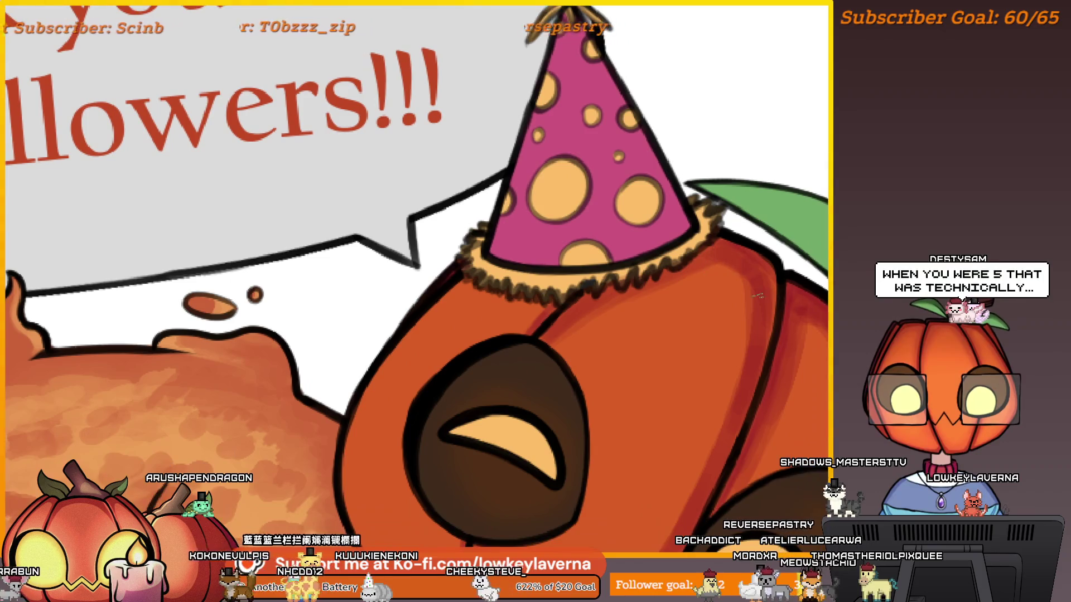
- Mirror the canvas and zoom onto the pumpkin face, then pan toward the speech bubble and cake
key(m)
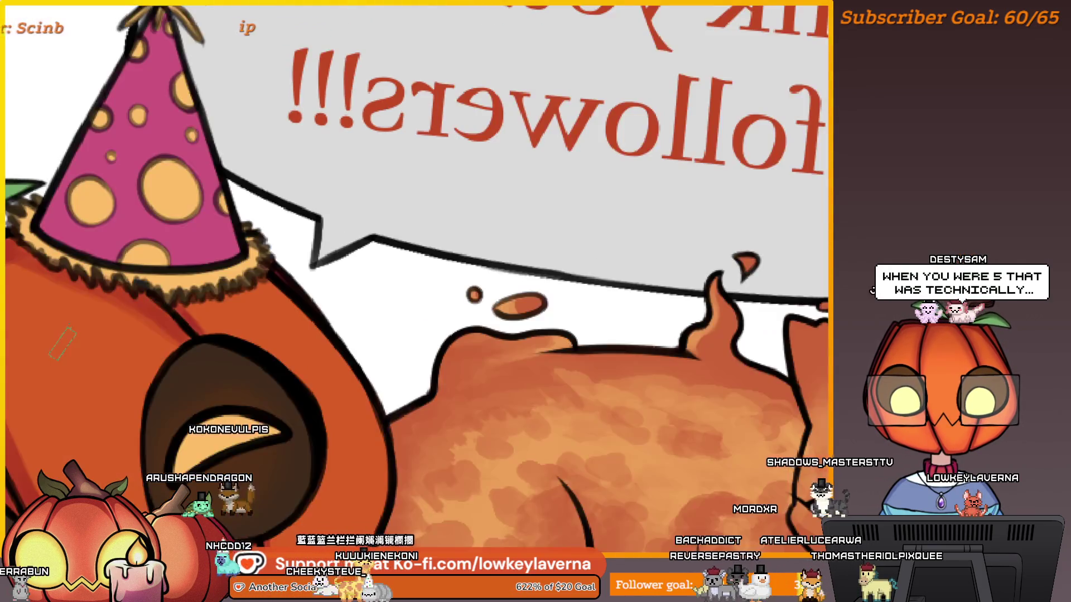
mouse_move(362, 417)
mouse_down()
mouse_move(653, 253)
mouse_move(644, 114)
mouse_up()
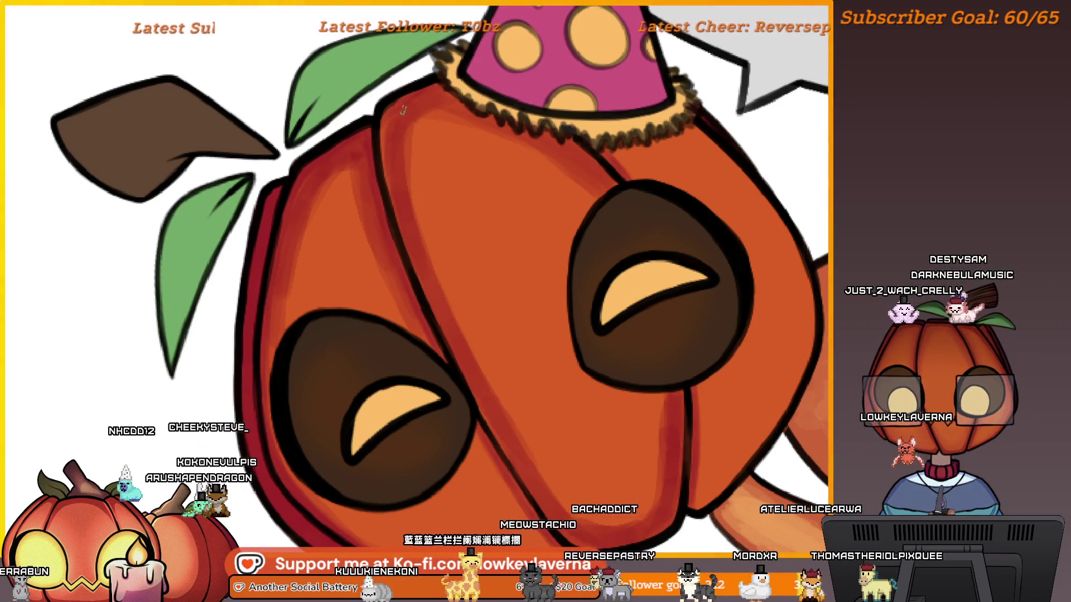
drag(453, 320, 443, 274)
scroll(568, 457, down, 3)
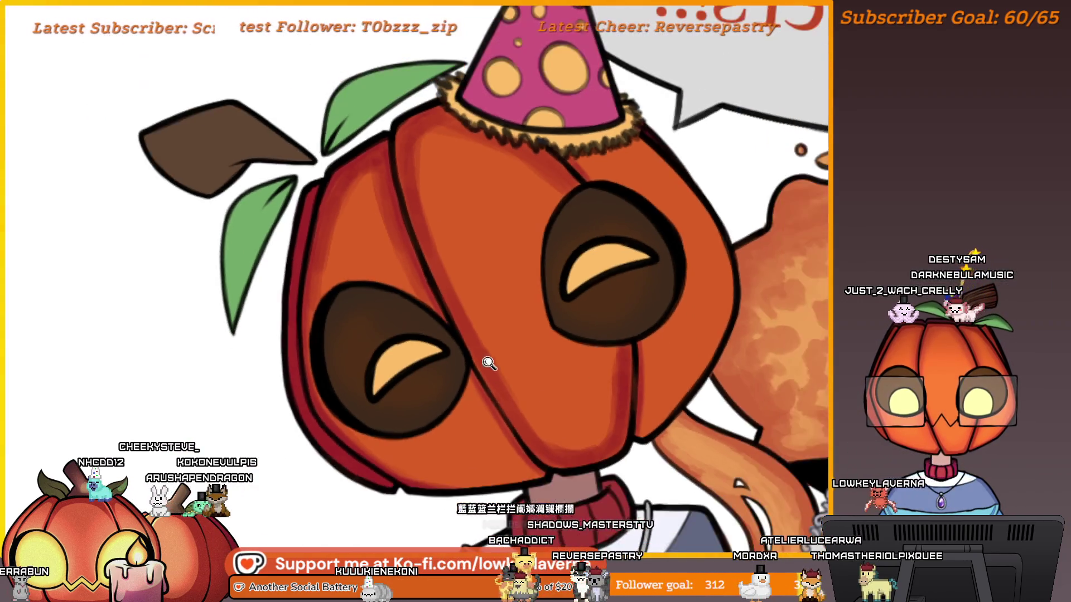
scroll(485, 358, up, 2)
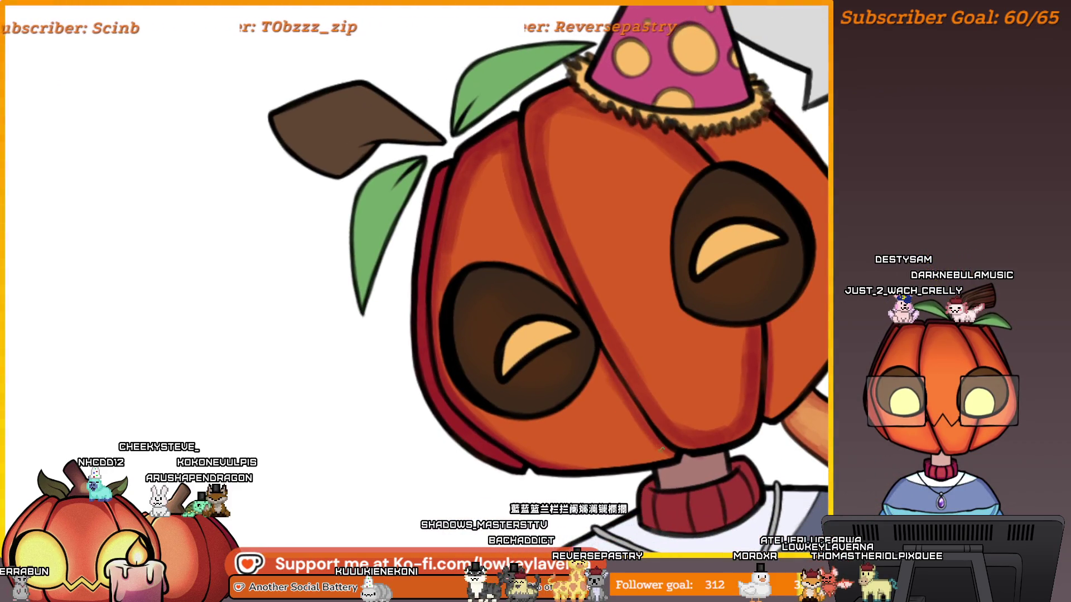
scroll(509, 381, up, 1)
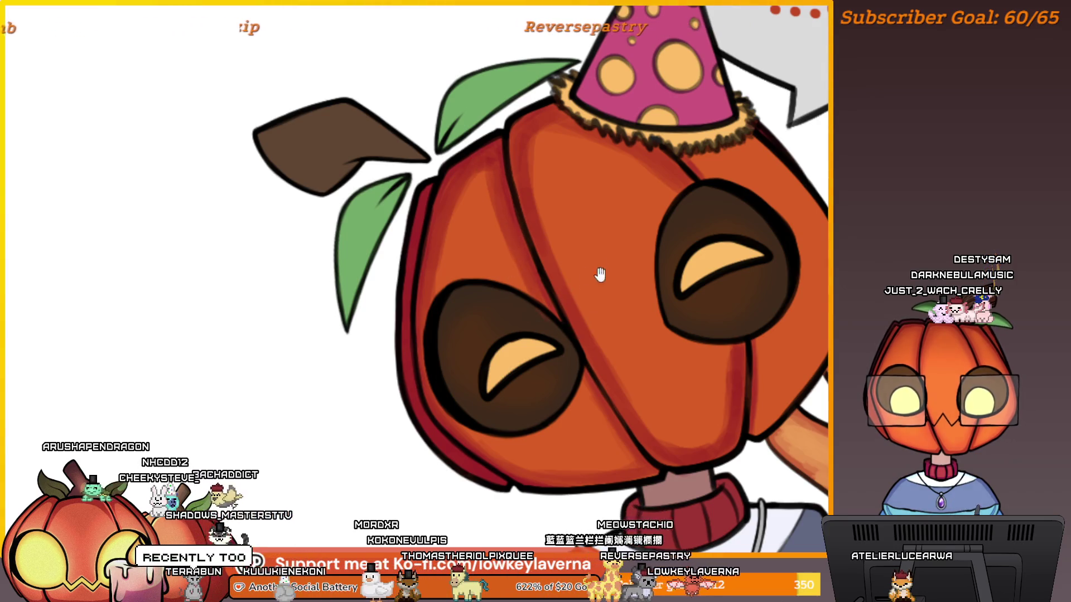
scroll(597, 275, up, 1)
scroll(540, 193, up, 1)
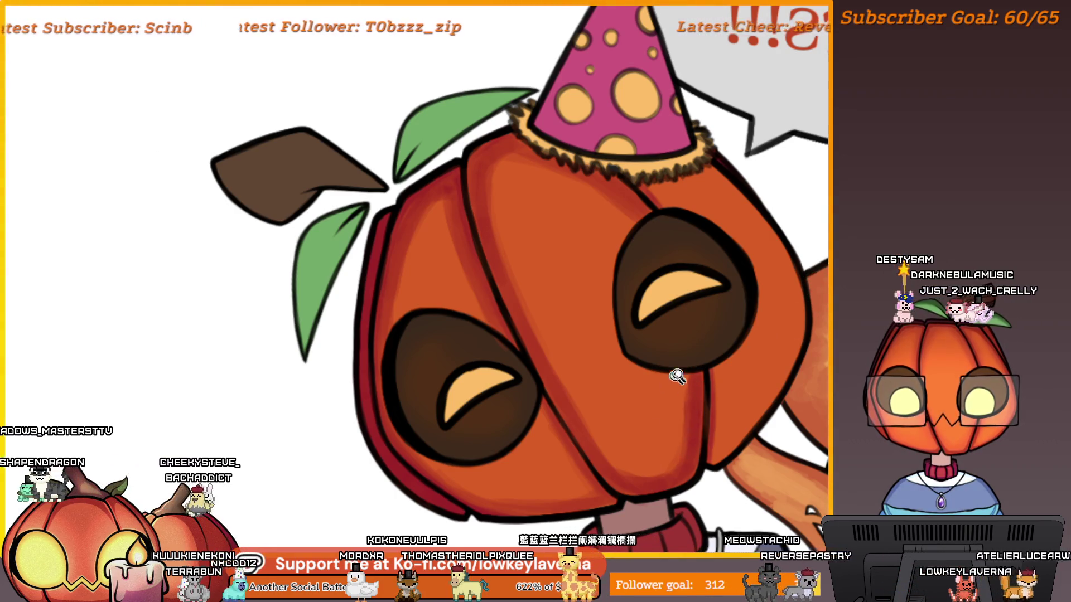
scroll(740, 384, down, 3)
drag(740, 385, 690, 387)
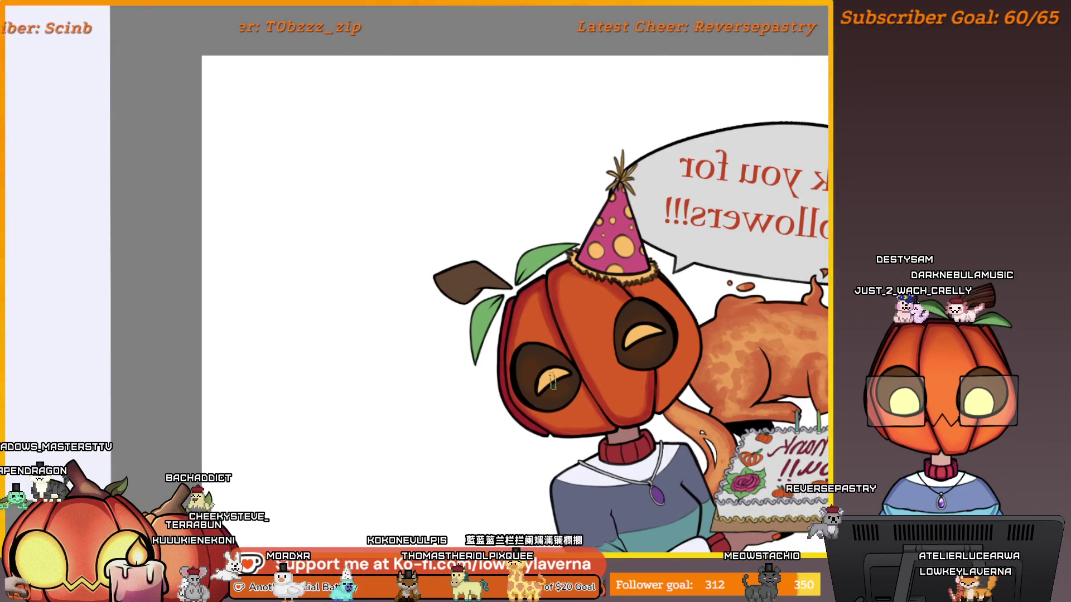
- Unmirror the canvas, zoom in on the pumpkin face and hat, then zoom out to the full illustration
key(m)
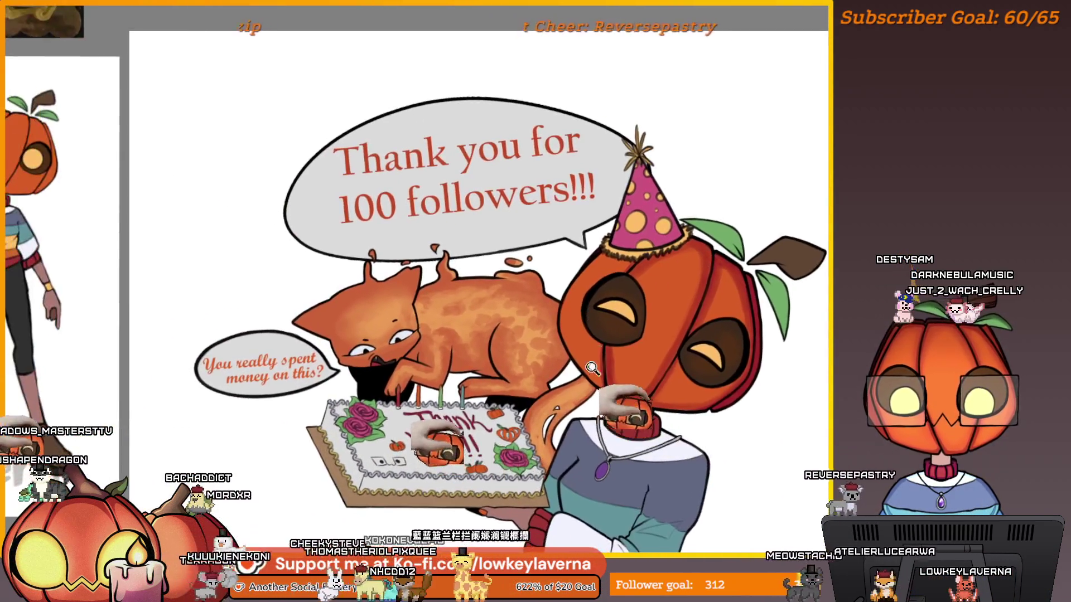
scroll(605, 333, up, 3)
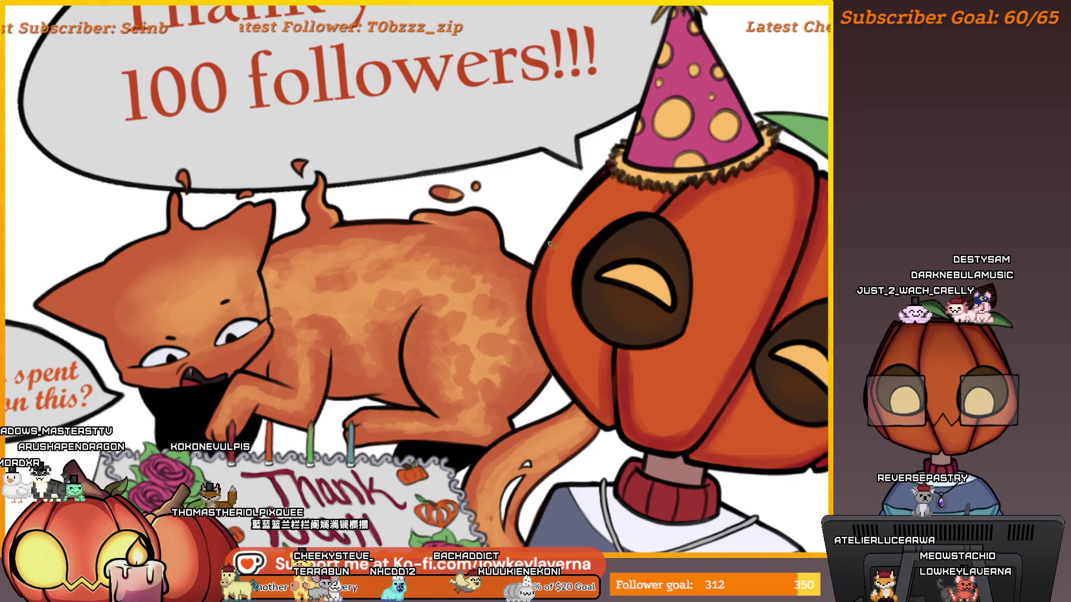
scroll(697, 204, down, 3)
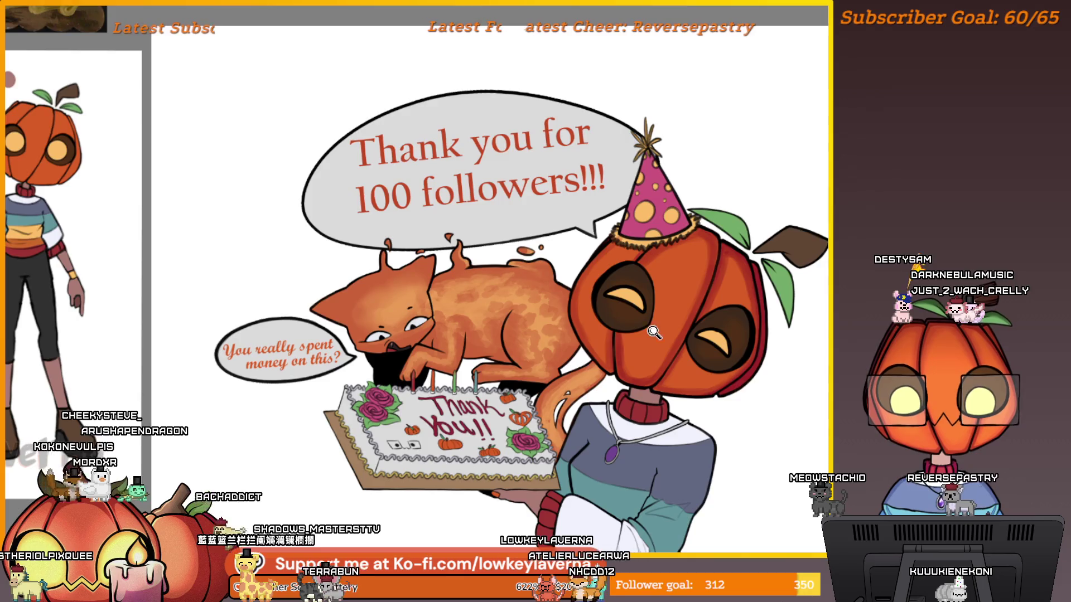
drag(654, 332, 680, 270)
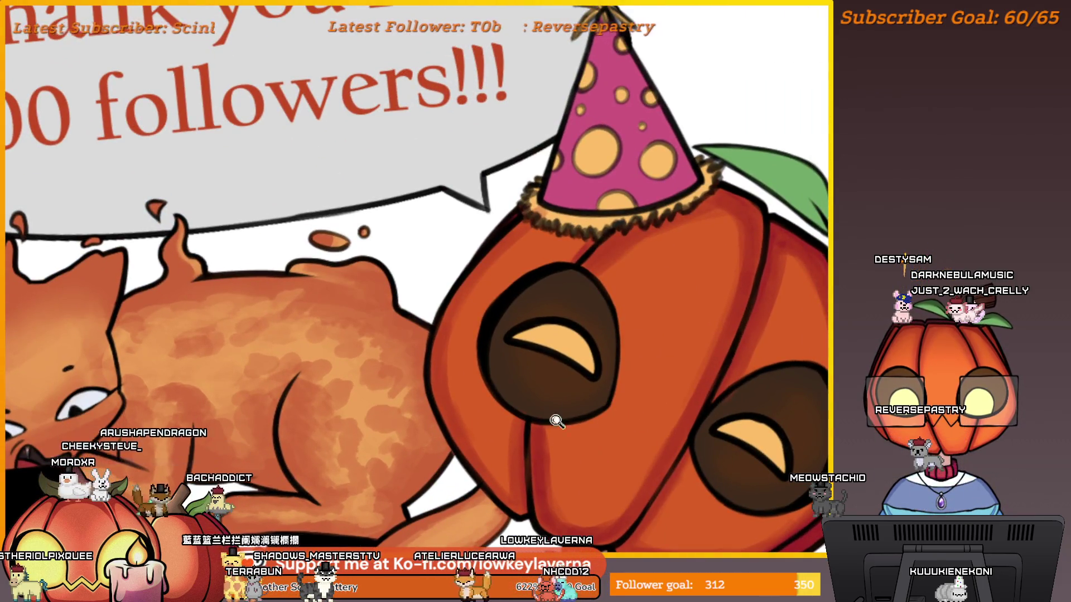
drag(556, 421, 550, 440)
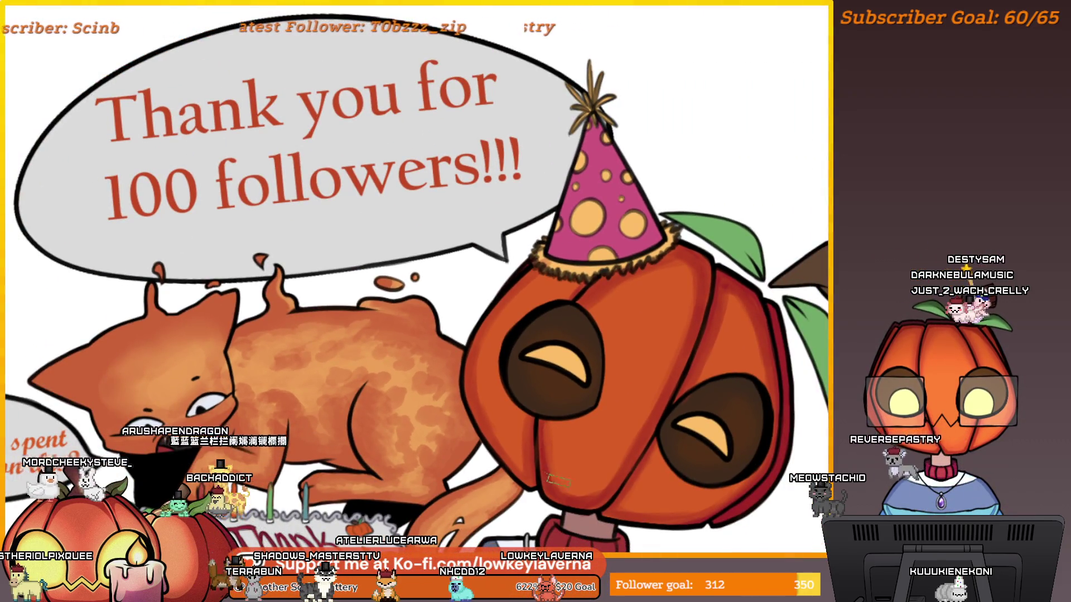
scroll(629, 441, up, 1)
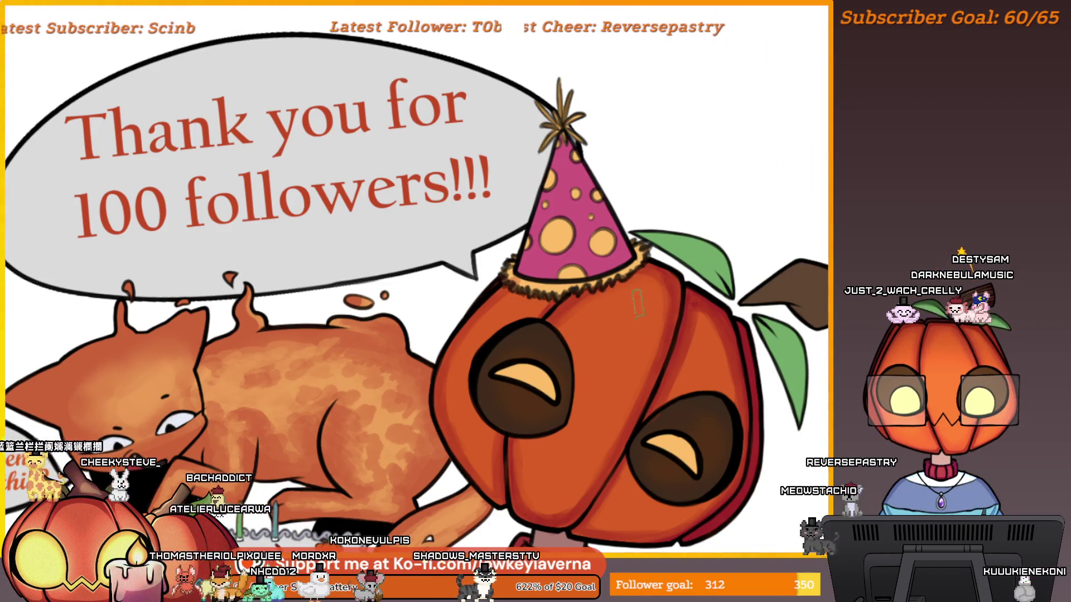
scroll(637, 304, left, 2)
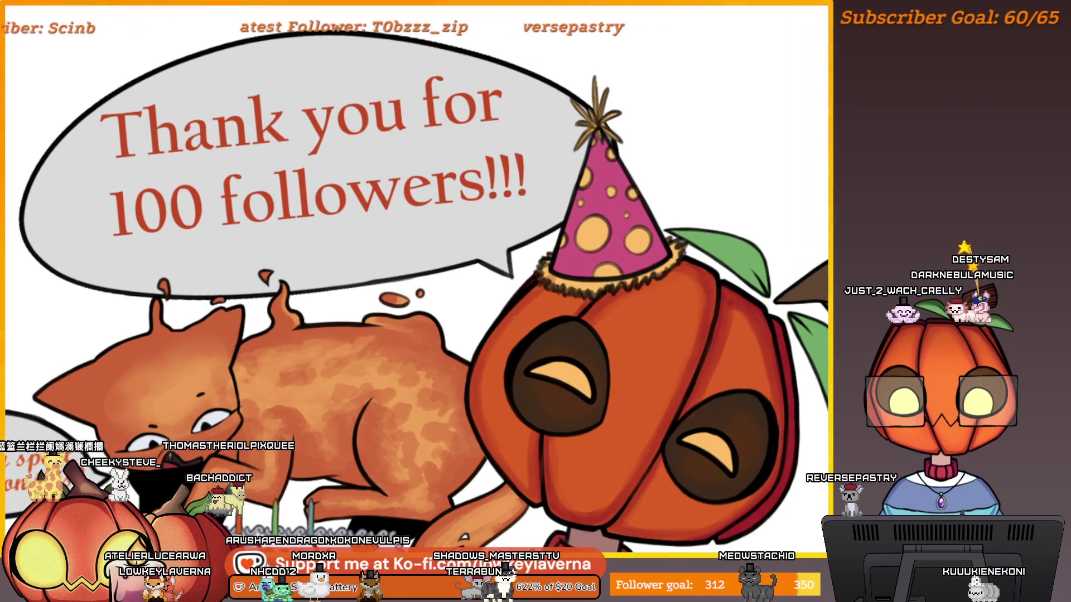
scroll(601, 266, down, 1)
scroll(601, 267, right, 2)
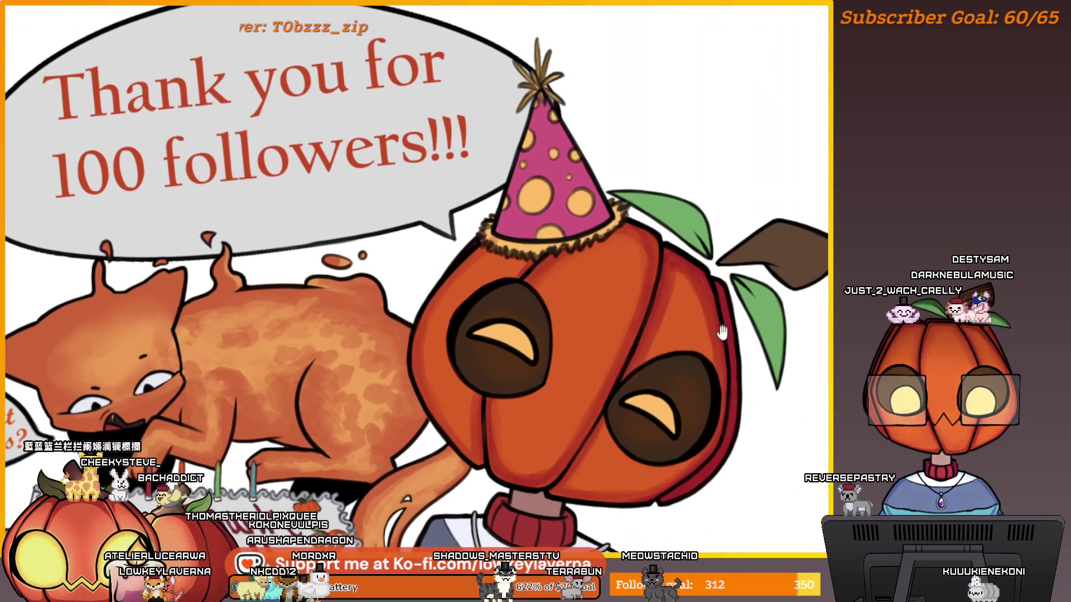
scroll(722, 380, down, 5)
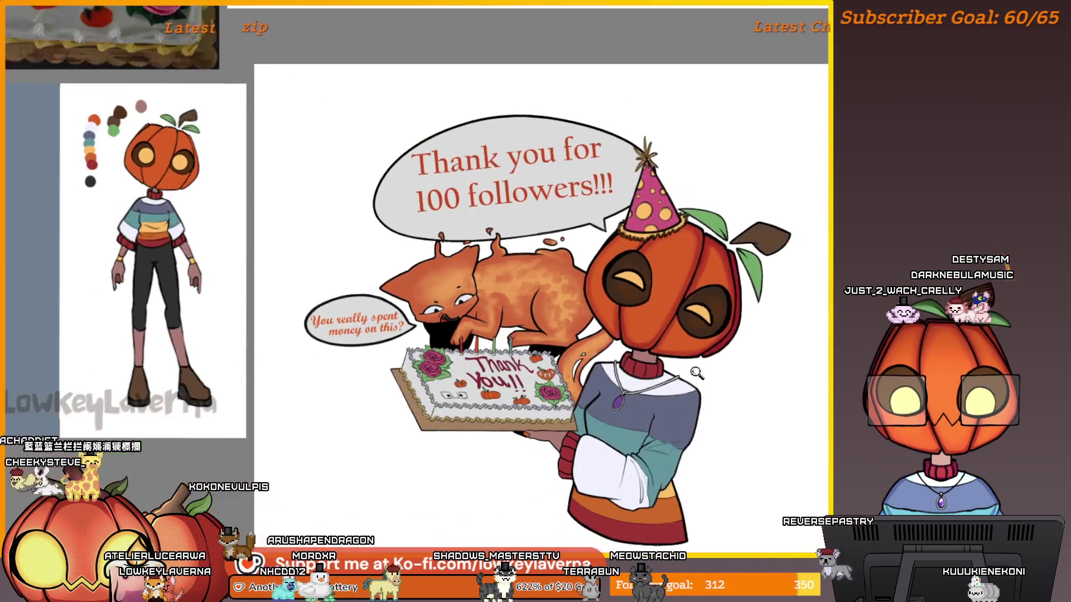
- Pan over the chibi pumpkin-and-cat reference and back to the thank-you illustration's pumpkin head
drag(740, 341, 734, 358)
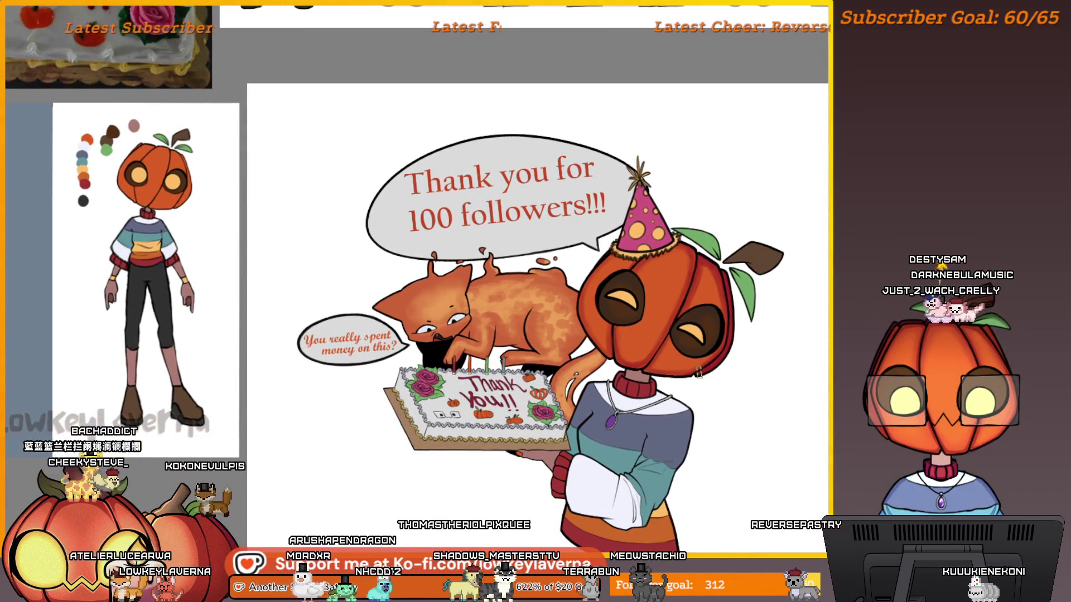
drag(815, 387, 212, 411)
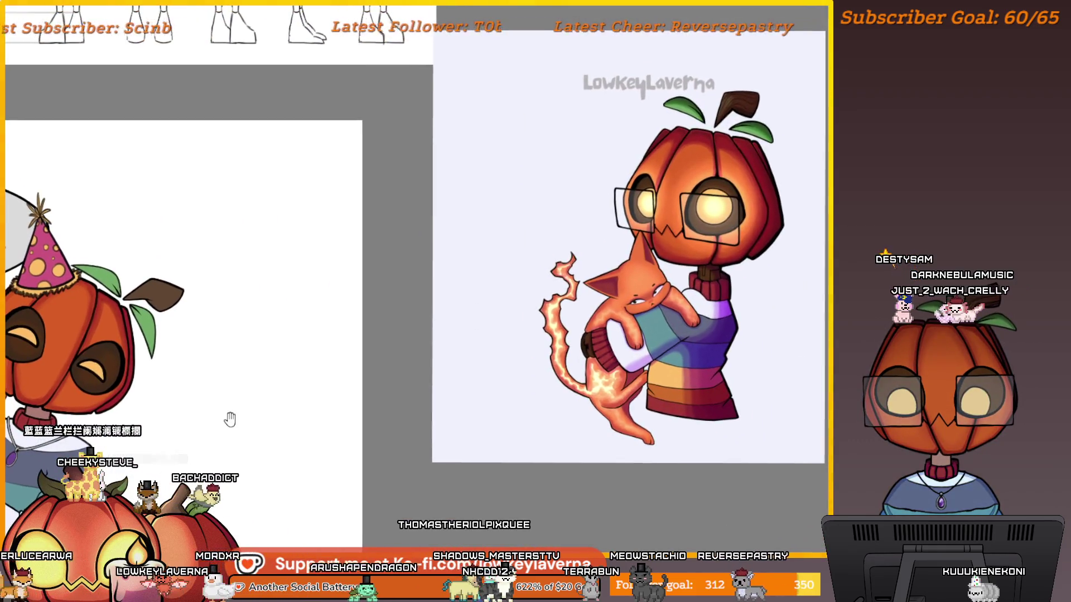
drag(679, 221, 724, 232)
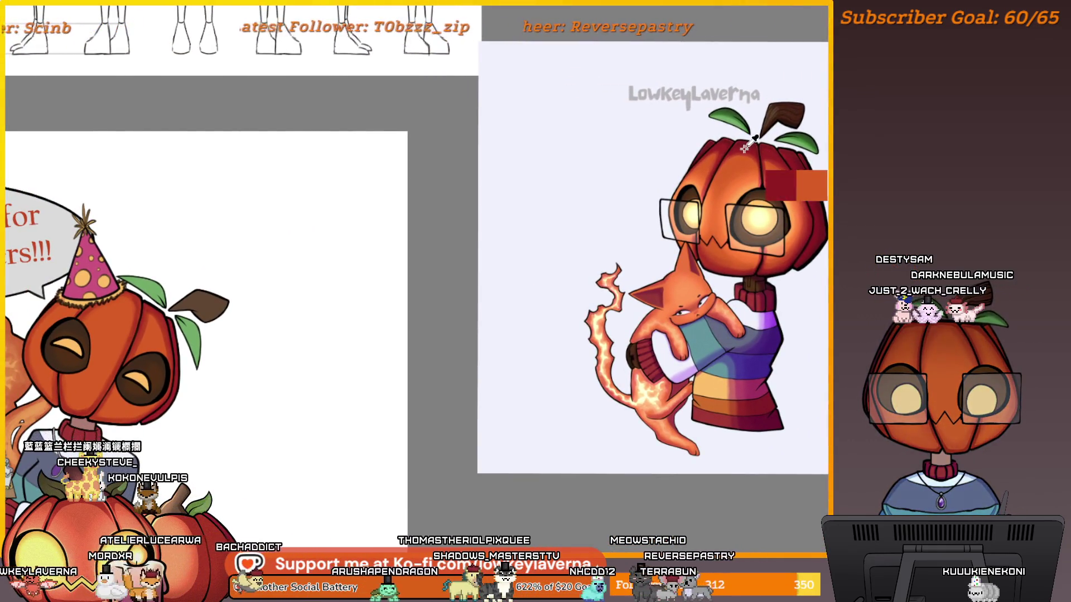
drag(573, 191, 718, 196)
scroll(594, 247, up, 5)
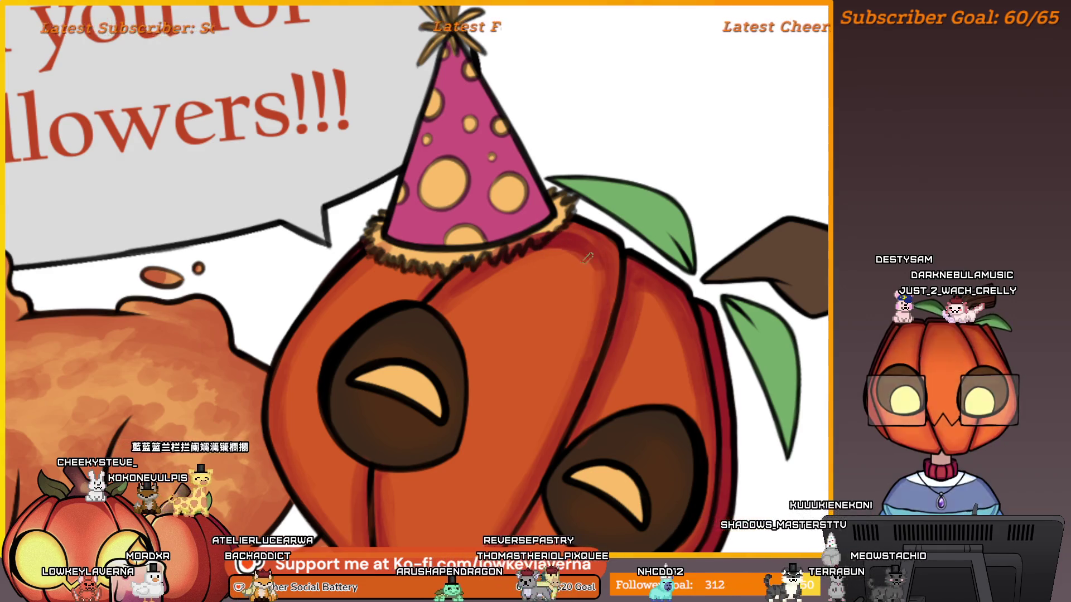
drag(642, 288, 582, 273)
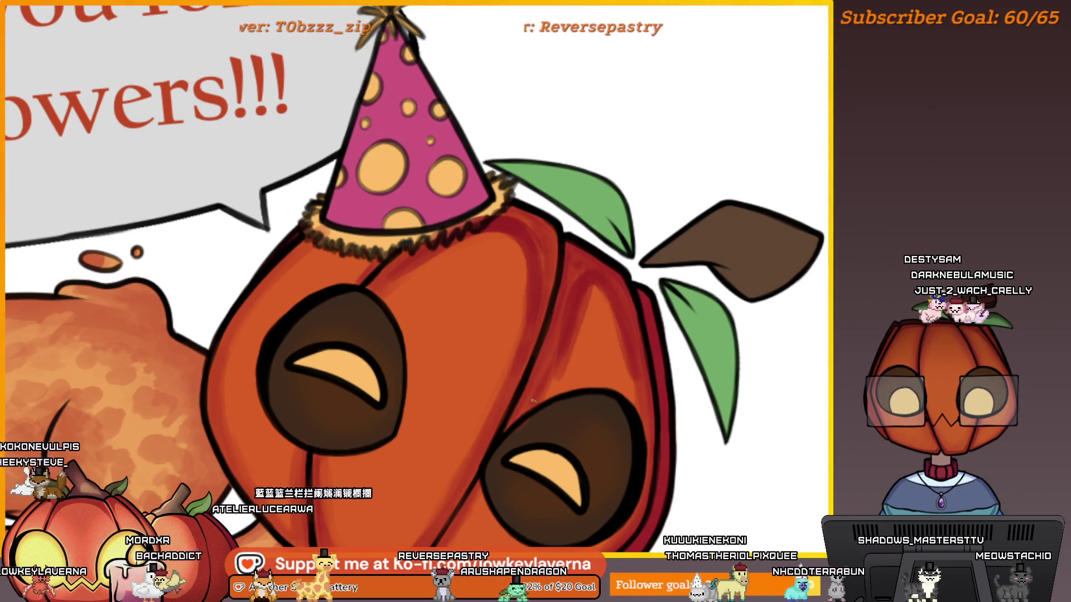
scroll(651, 295, down, 5)
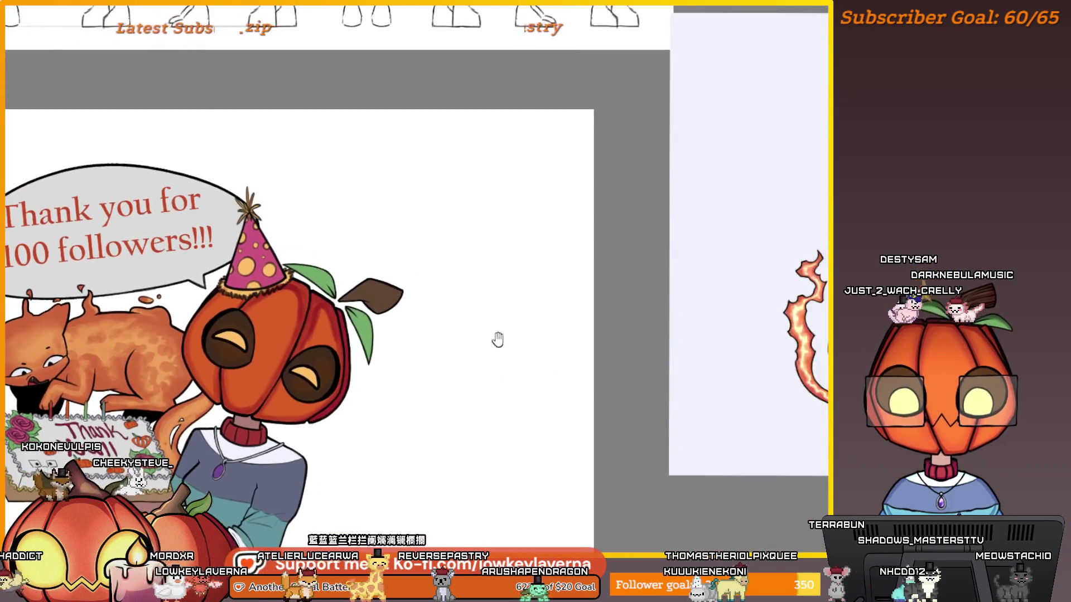
scroll(563, 338, up, 3)
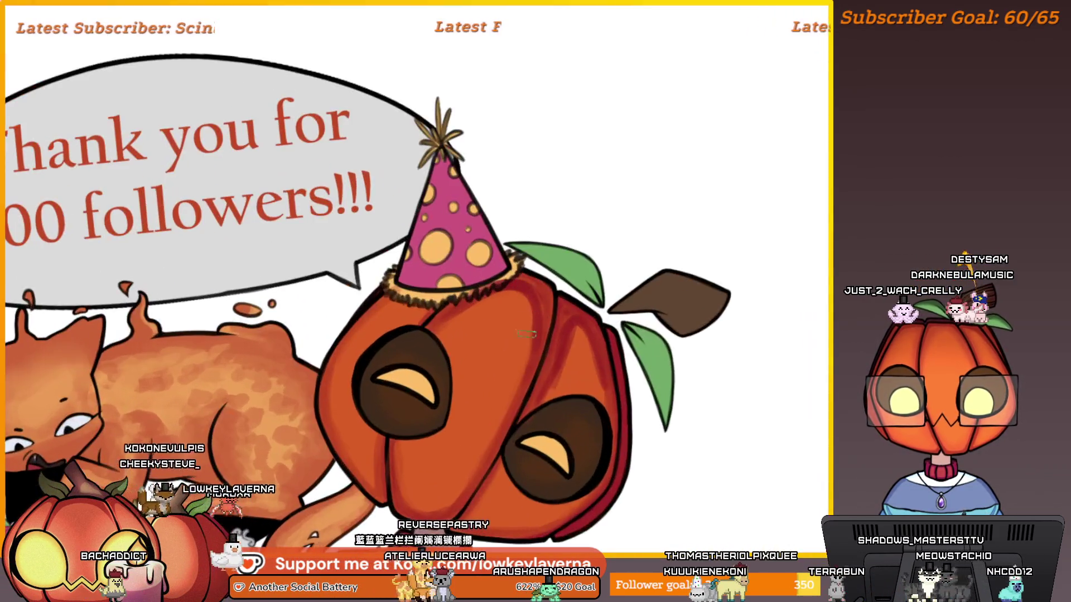
scroll(508, 318, down, 5)
- Zoom out across the reference images to inspect the large pumpkin-head reference
drag(712, 330, 433, 397)
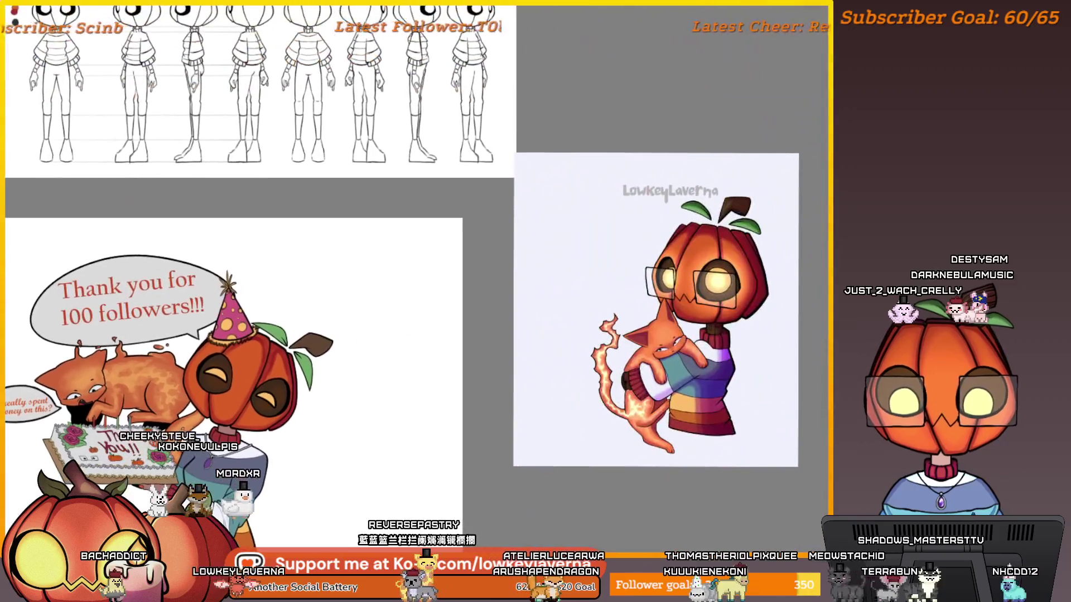
scroll(727, 195, up, 3)
scroll(716, 218, up, 3)
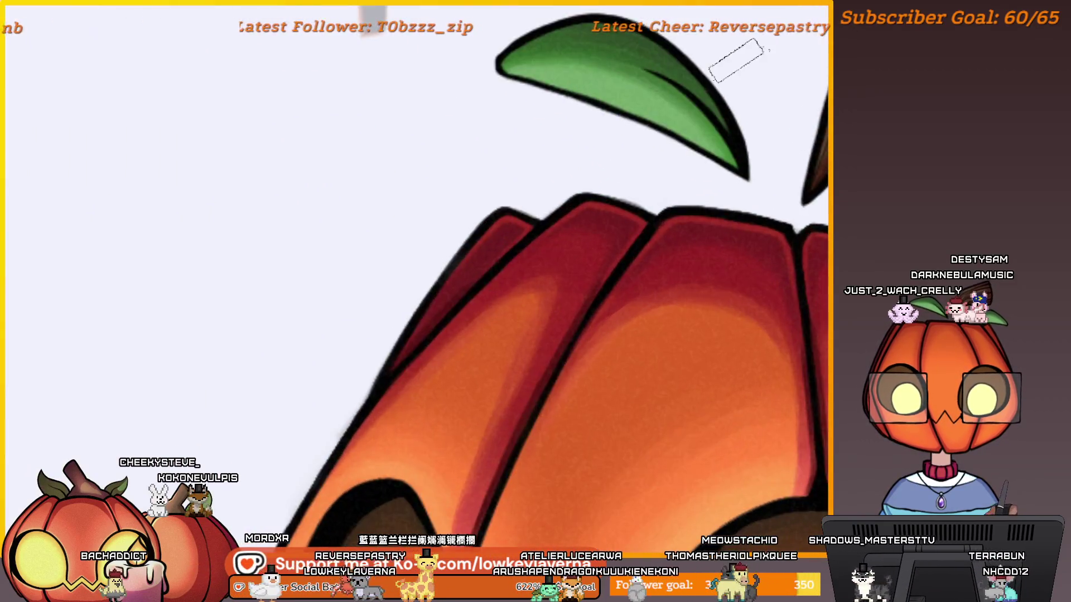
scroll(680, 211, down, 5)
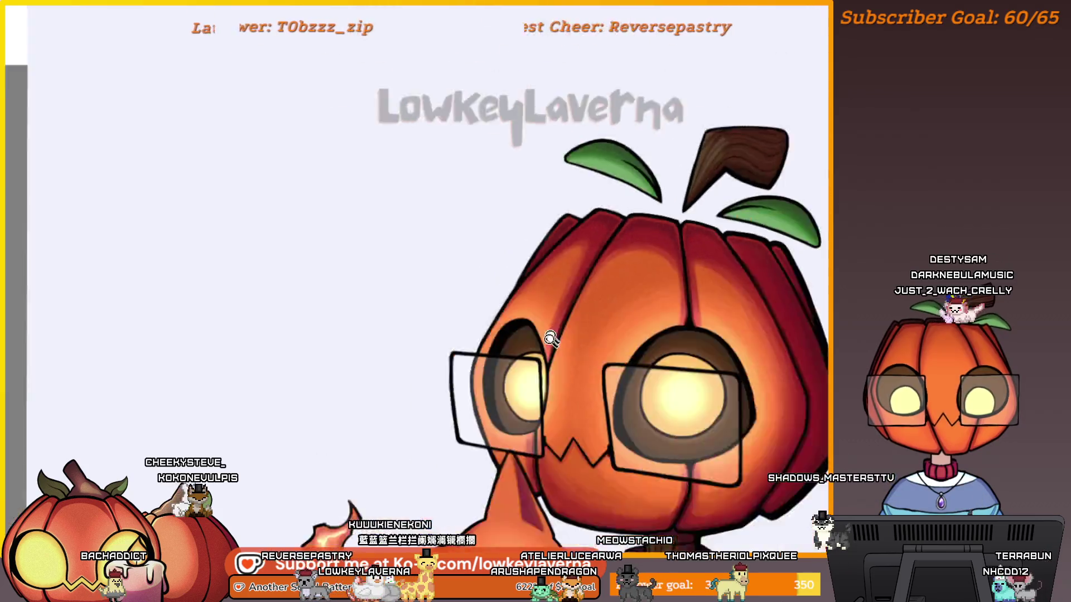
scroll(658, 298, up, 3)
scroll(658, 298, up, 5)
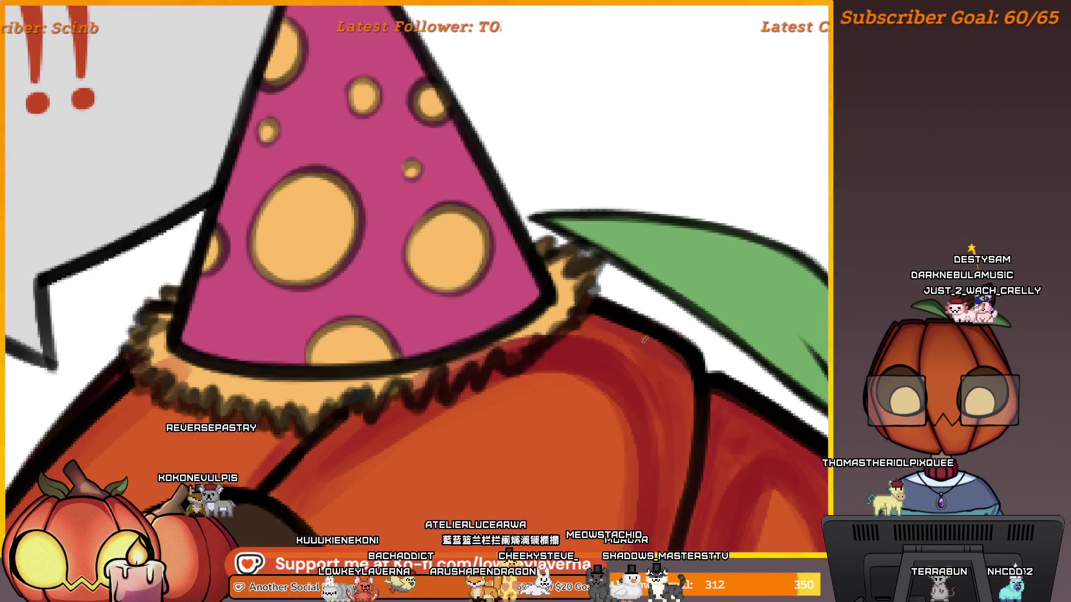
scroll(713, 316, down, 5)
mouse_move(714, 316)
mouse_down()
mouse_move(640, 318)
mouse_move(306, 411)
mouse_move(280, 443)
mouse_up()
scroll(691, 209, up, 5)
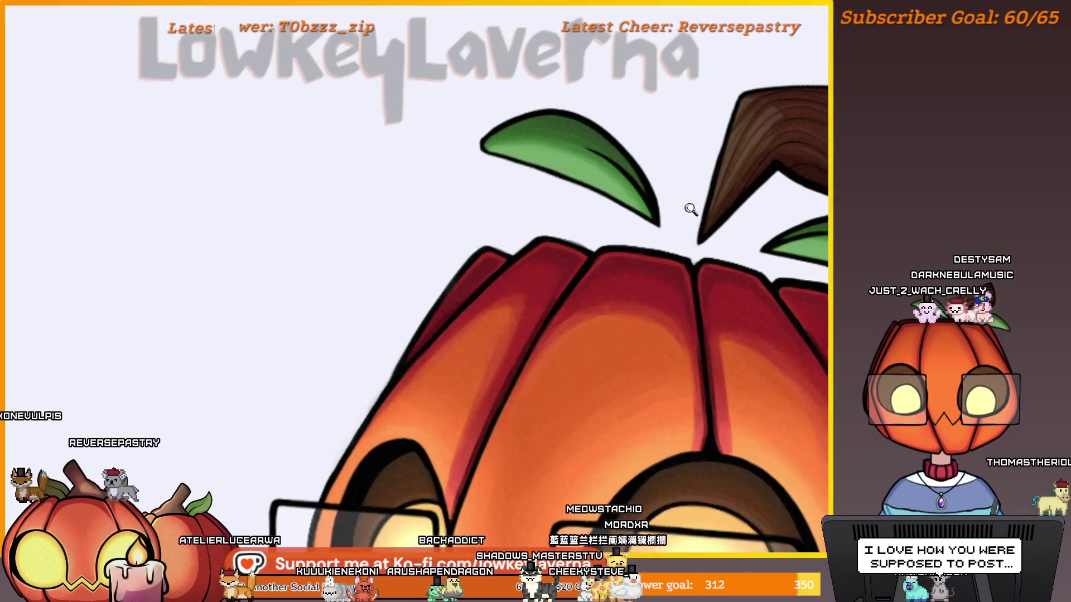
scroll(676, 262, down, 5)
- Return to the thank-you illustration, mirror the canvas, and recentre on the pumpkin
mouse_move(406, 375)
mouse_down()
mouse_move(519, 361)
mouse_move(546, 345)
mouse_up()
scroll(547, 346, up, 5)
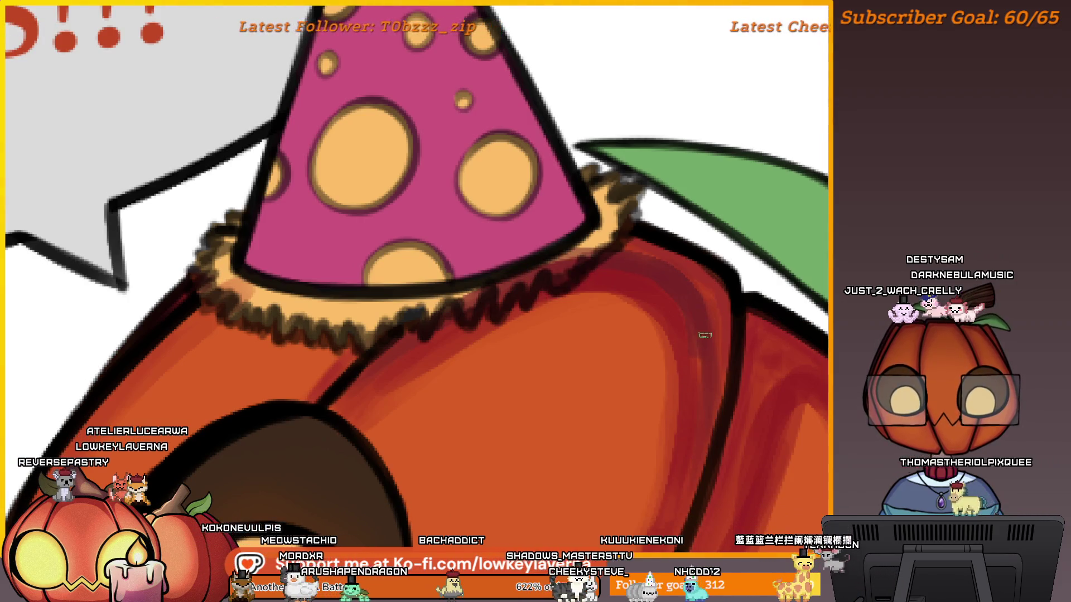
scroll(705, 359, down, 4)
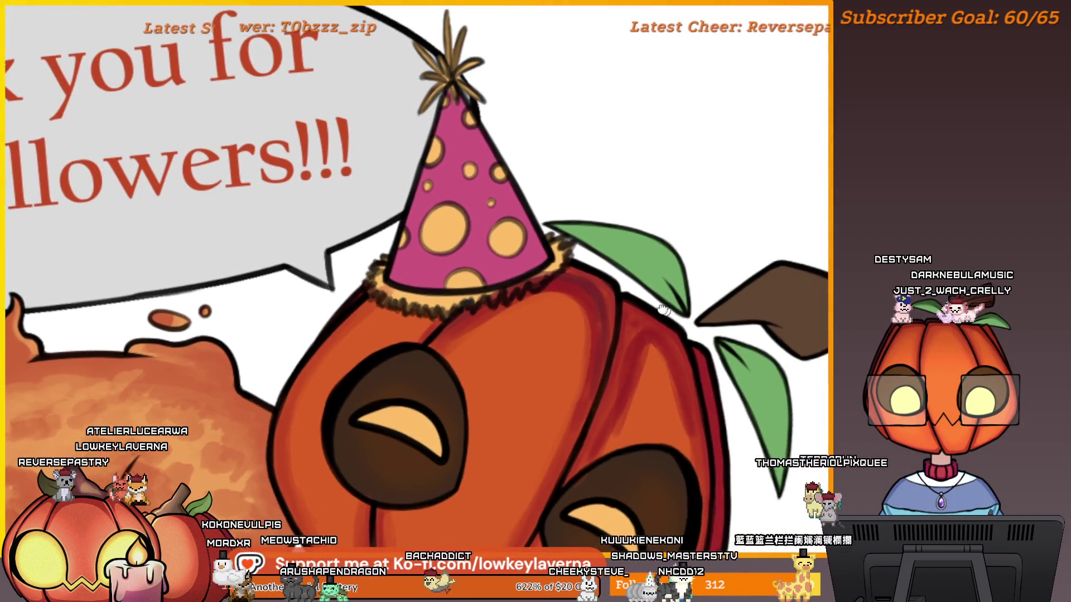
drag(641, 325, 615, 318)
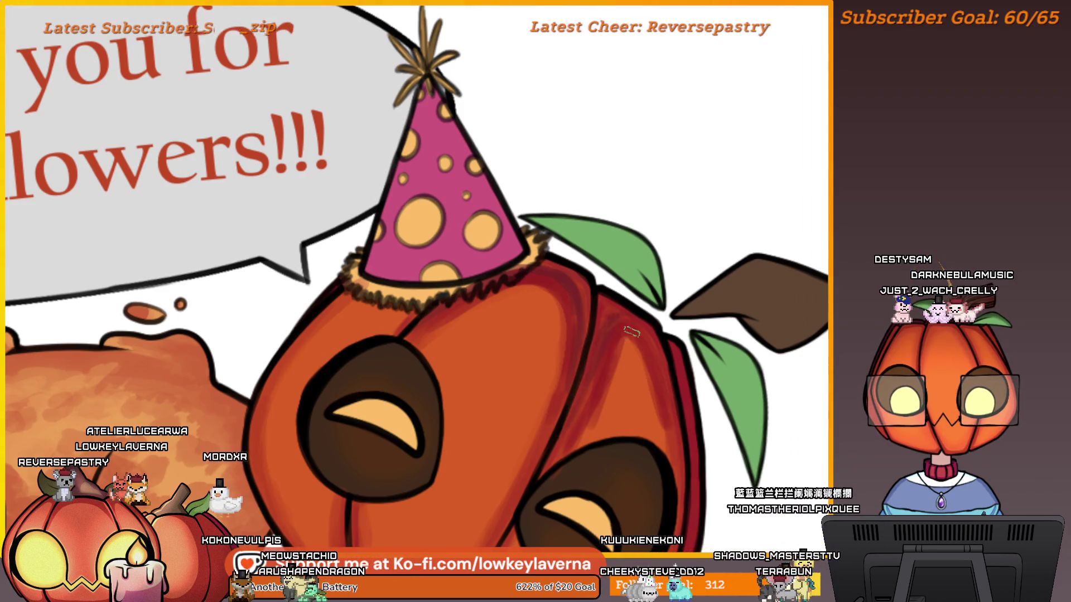
key(m)
mouse_move(162, 257)
mouse_down()
mouse_move(279, 234)
mouse_move(530, 226)
mouse_up()
scroll(493, 259, down, 5)
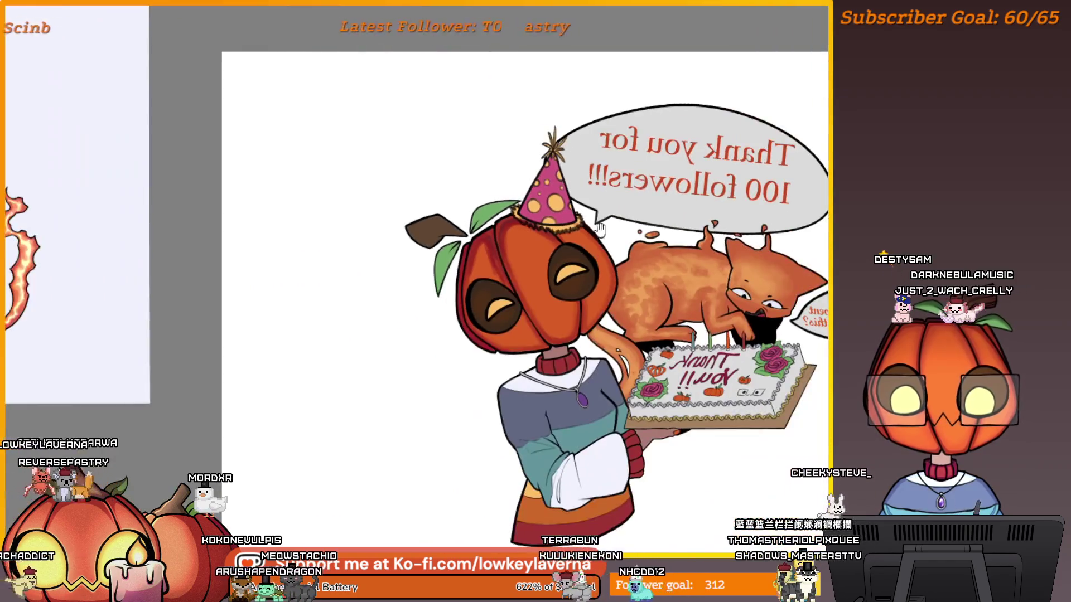
- Restore the orange shading, enlarge the brush, and paint dark red along the pumpkin's segment line
scroll(572, 284, up, 4)
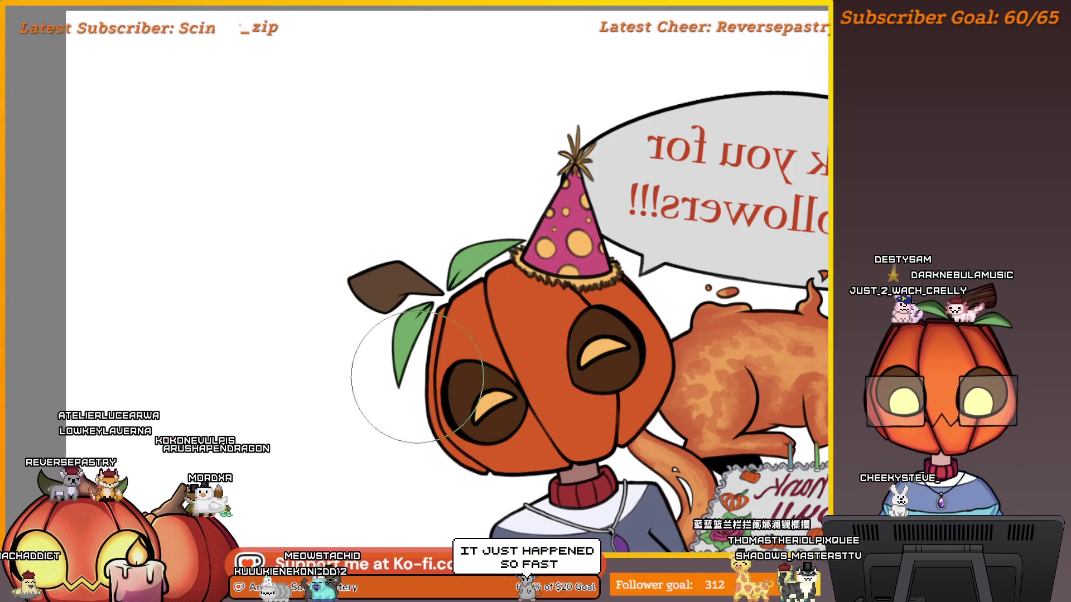
scroll(524, 184, up, 4)
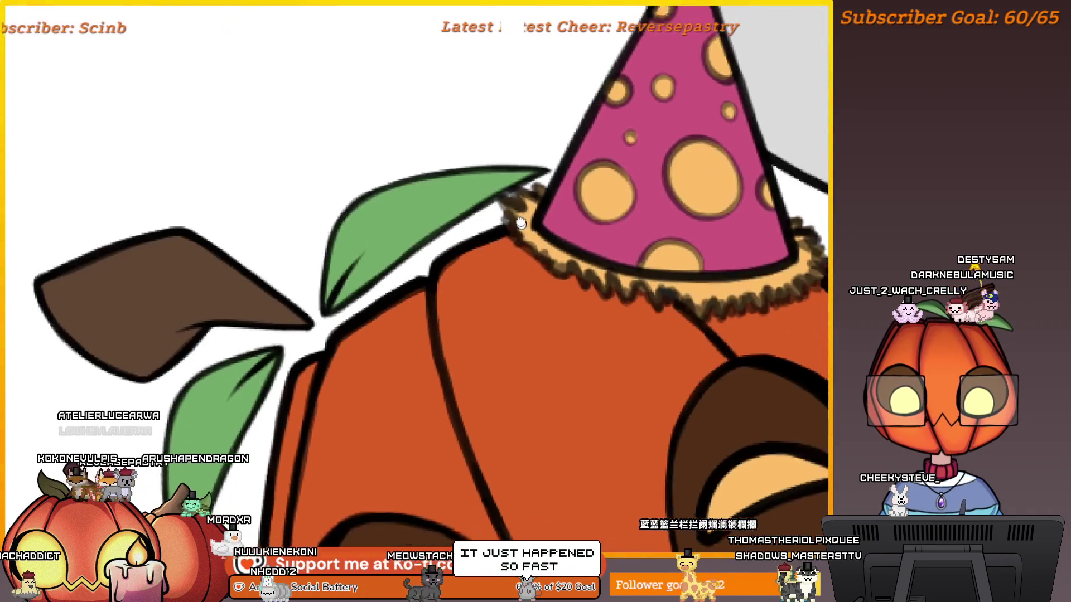
scroll(520, 223, down, 3)
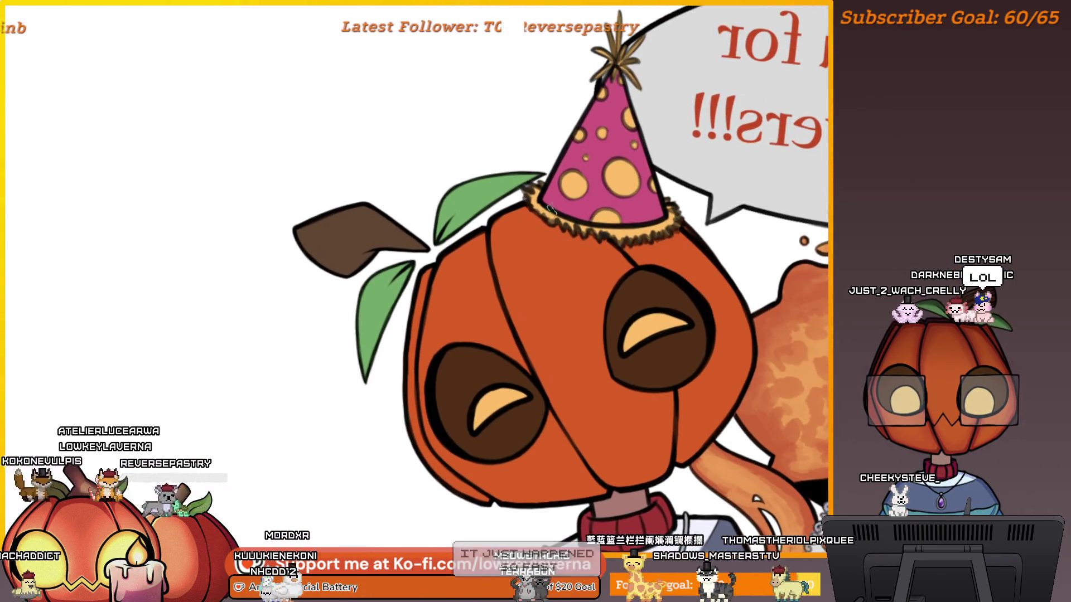
key(ctrl+z)
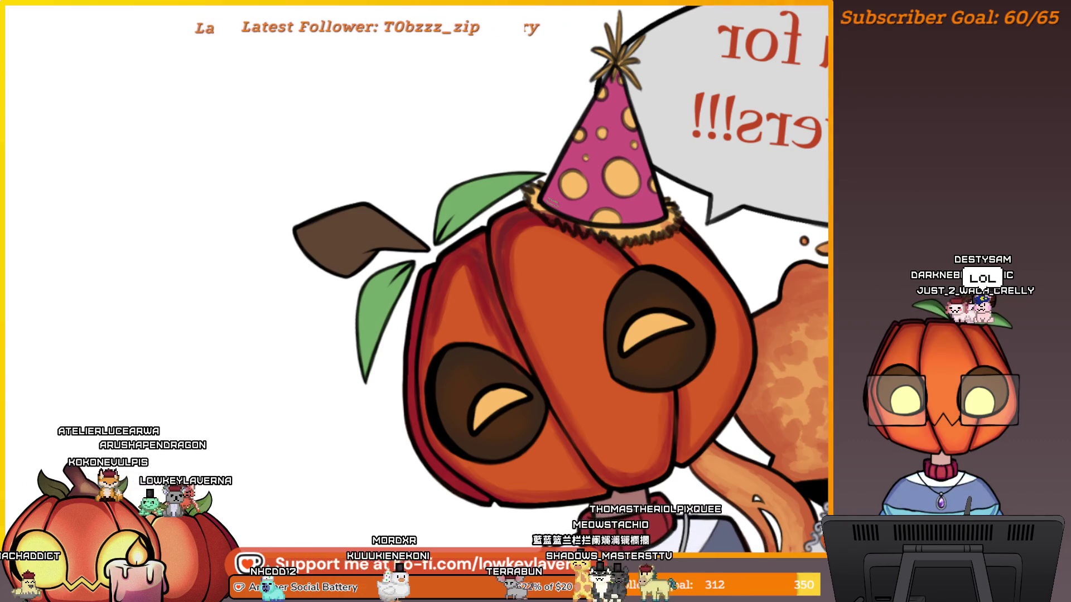
key(bracketright)
key(bracketright)
key(bracketright)
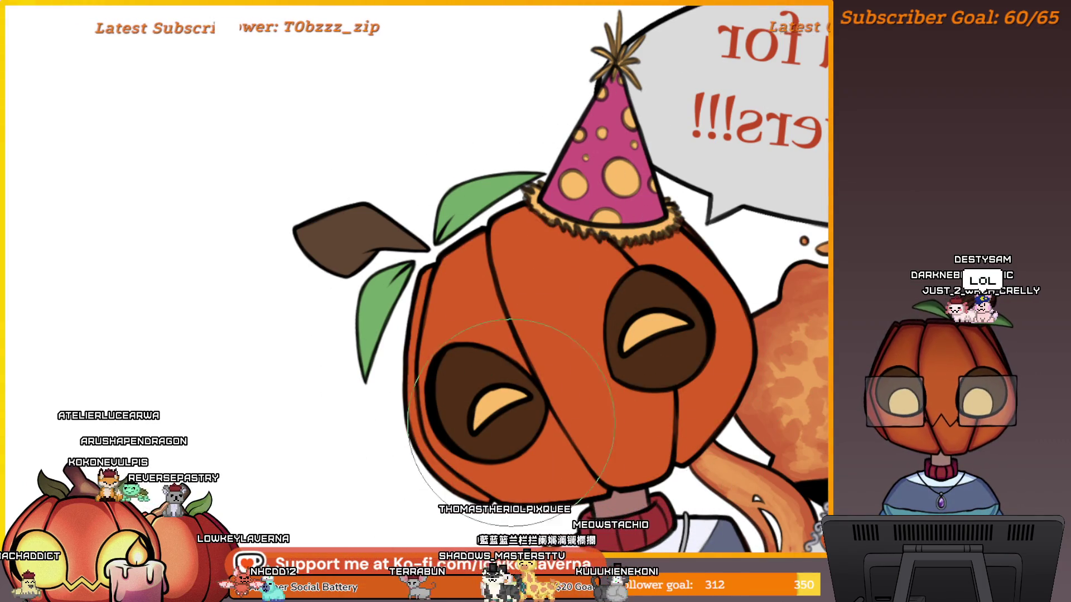
scroll(549, 122, up, 3)
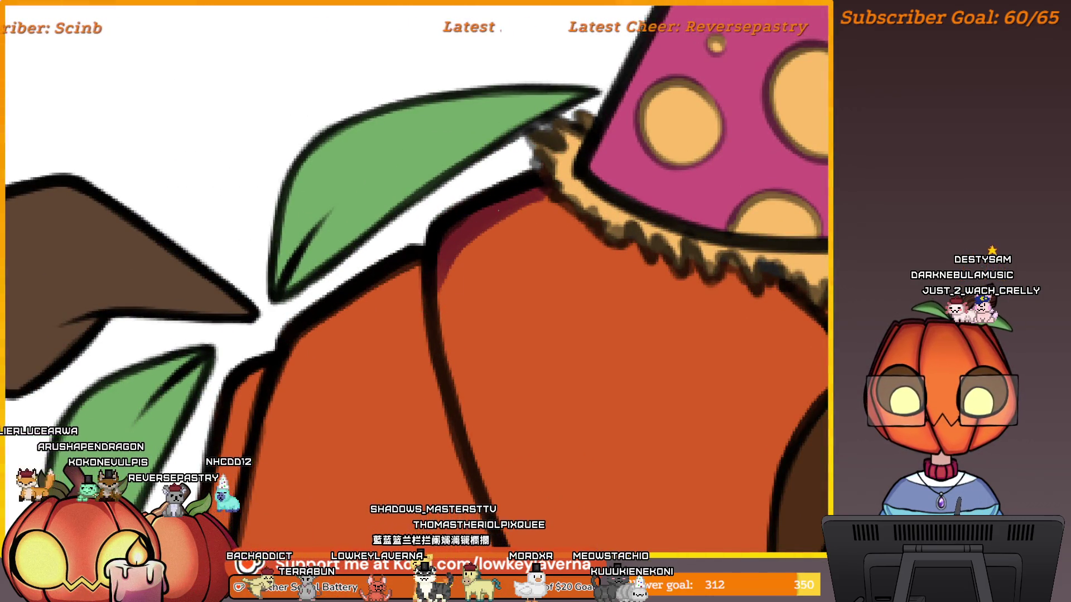
drag(534, 192, 455, 441)
scroll(442, 306, down, 2)
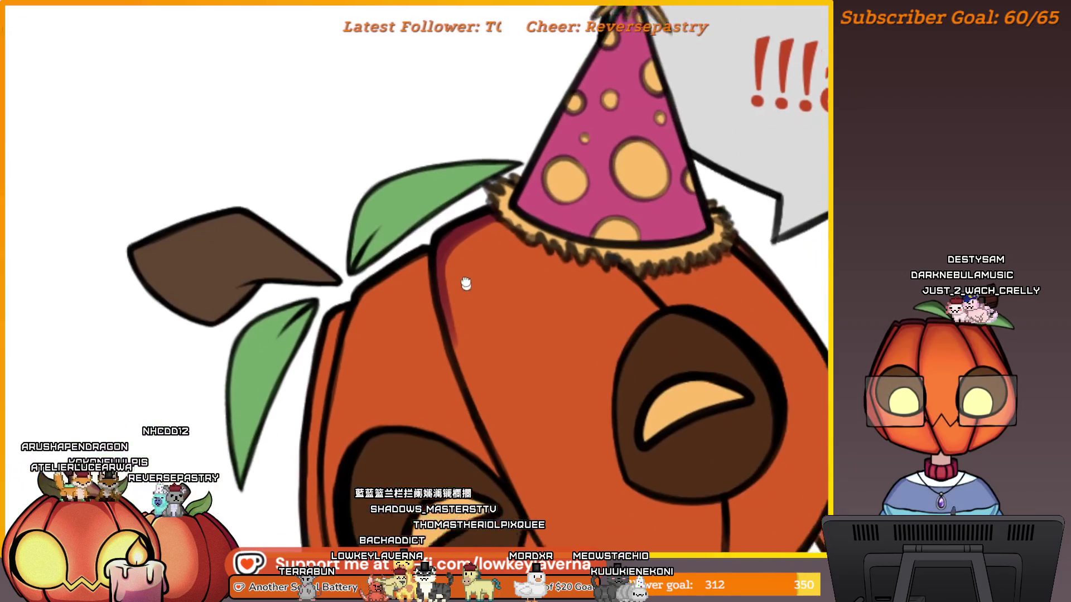
drag(434, 276, 457, 378)
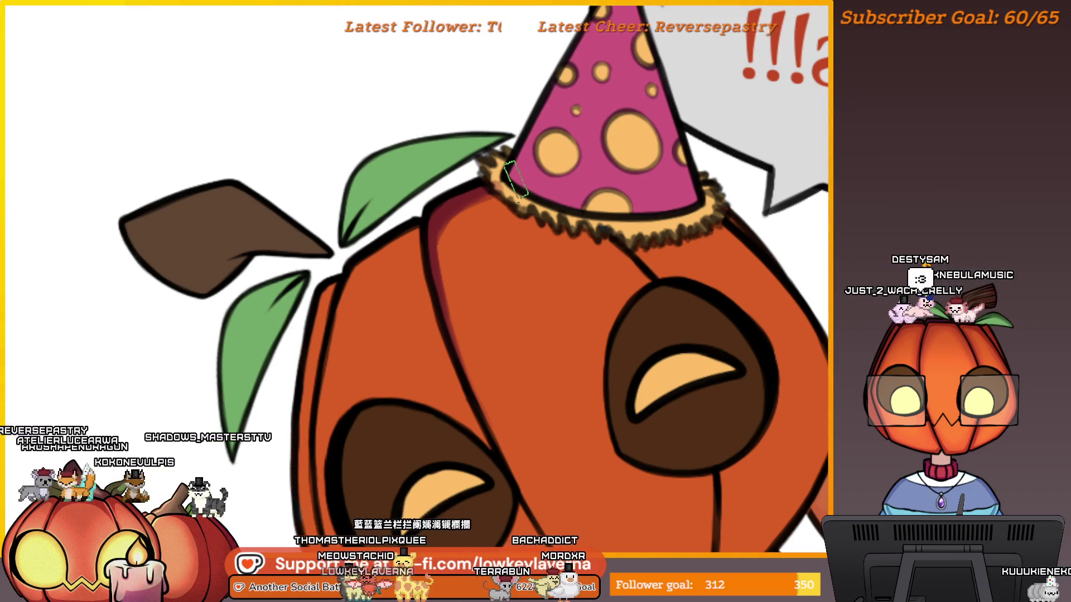
- Mirror the canvas to check the shading, then flip it back and recentre on the pumpkin head
key(m)
key(m)
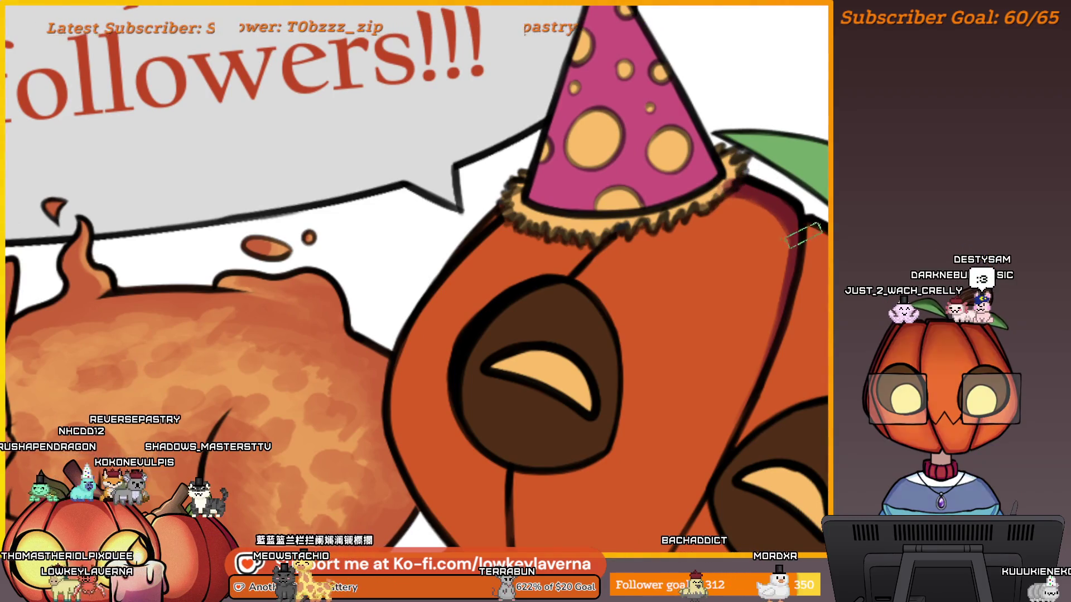
drag(842, 234, 540, 215)
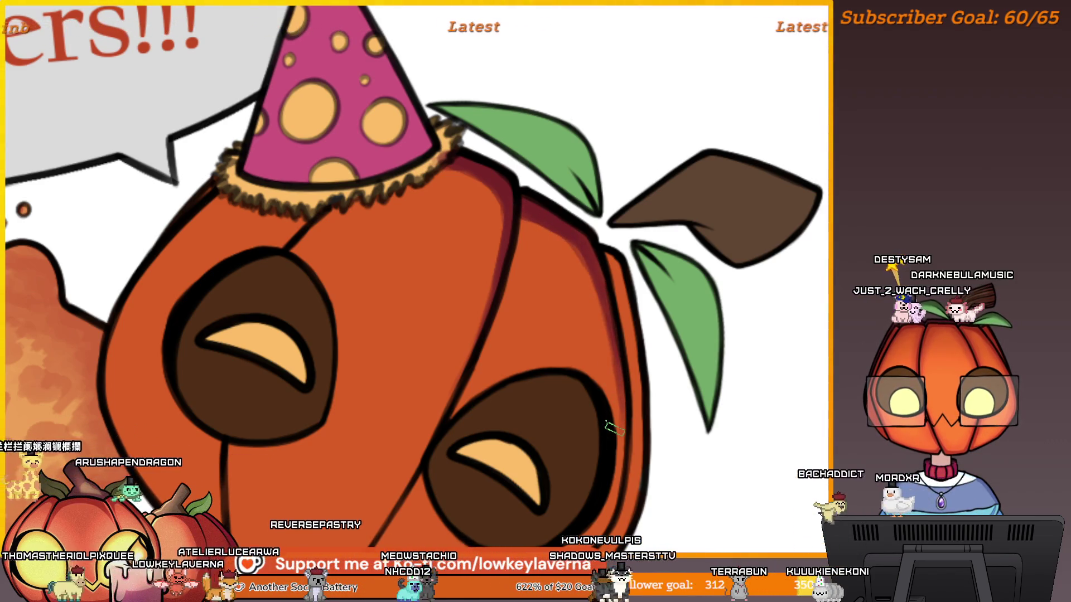
key(m)
scroll(396, 391, up, 2)
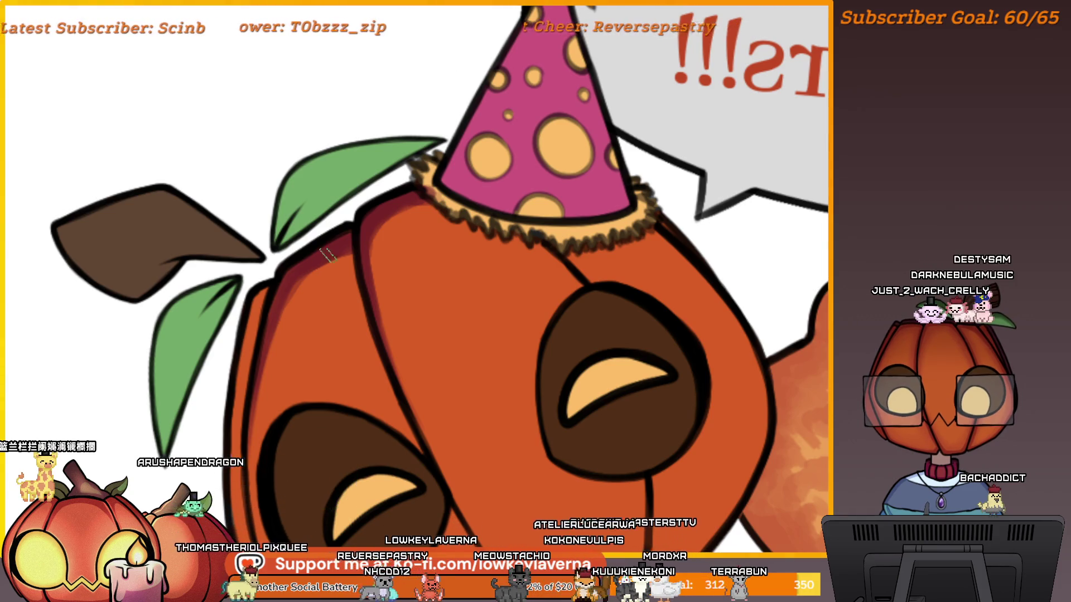
mouse_move(259, 365)
mouse_down()
mouse_move(359, 223)
mouse_move(474, 208)
mouse_move(434, 210)
mouse_up()
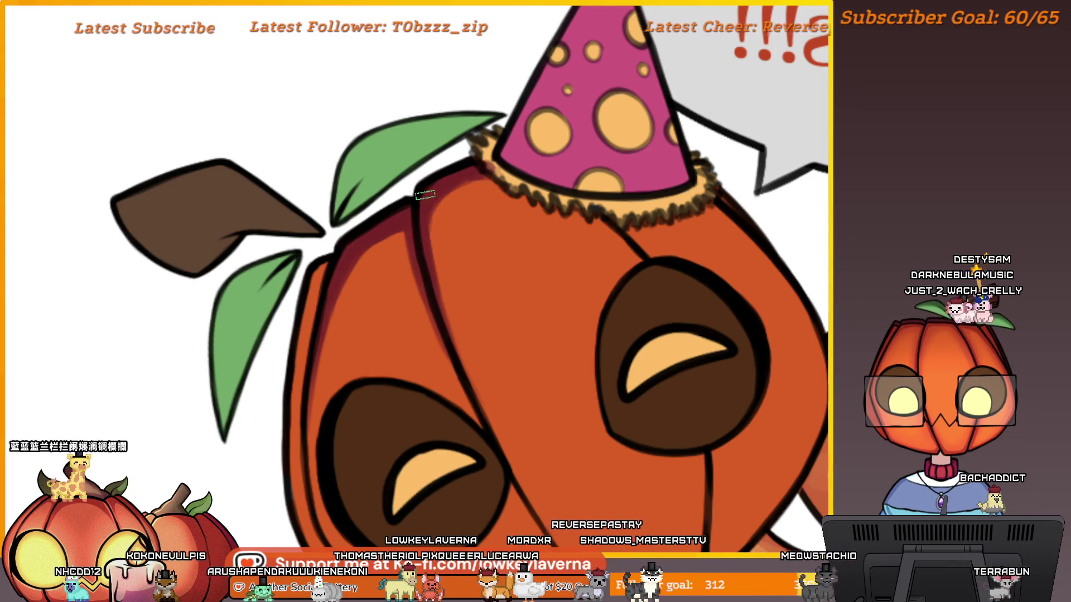
scroll(432, 248, up, 1)
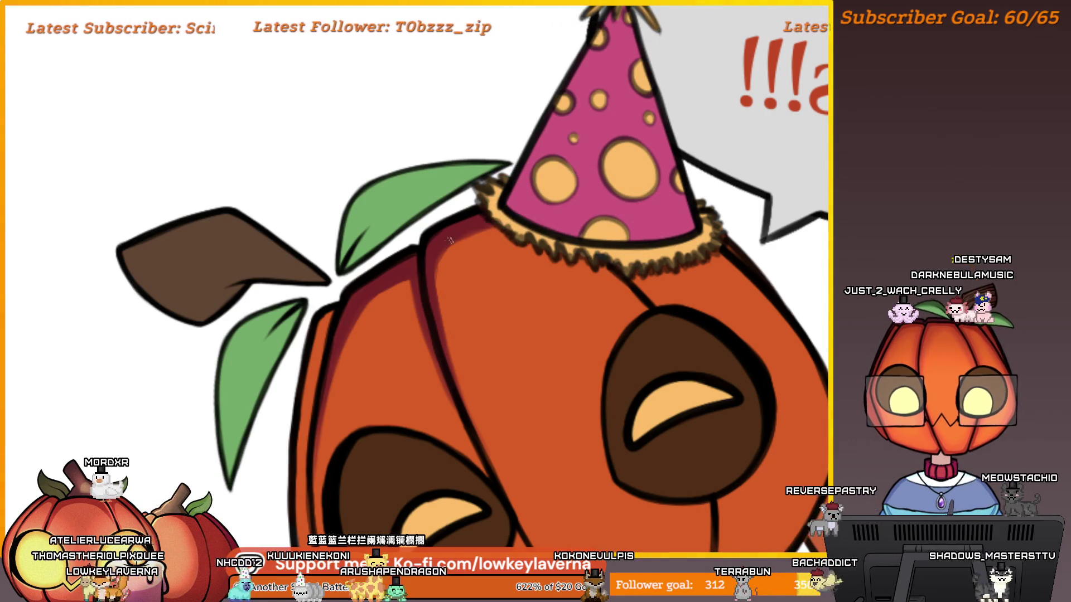
- Redo the strike through 100 with a thinner line and cross out the '200?' note
key(m)
key(minus)
key(minus)
key(minus)
key(m)
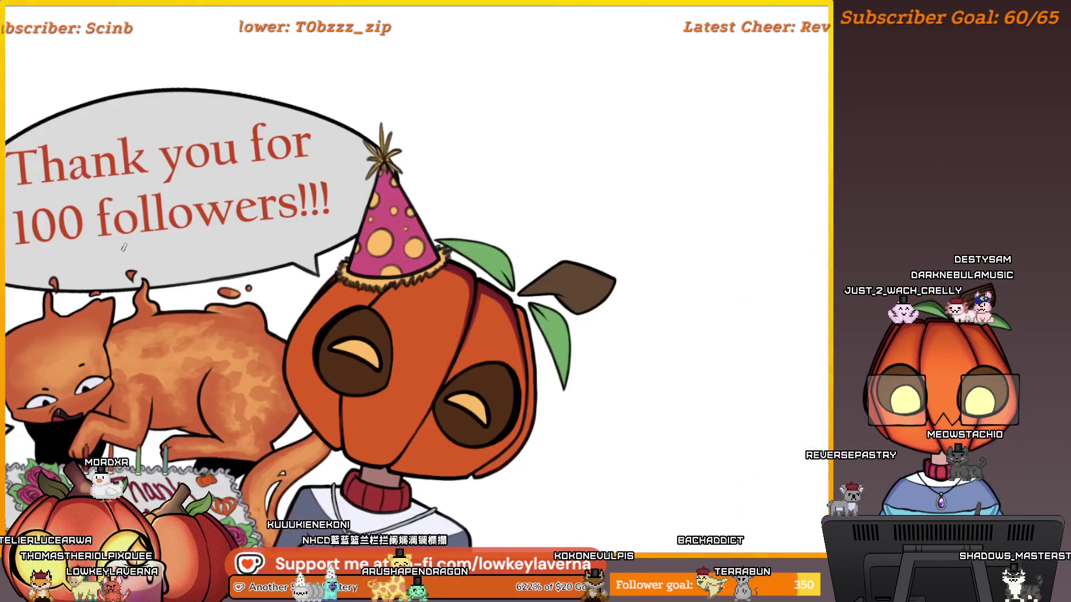
key(plus)
key(minus)
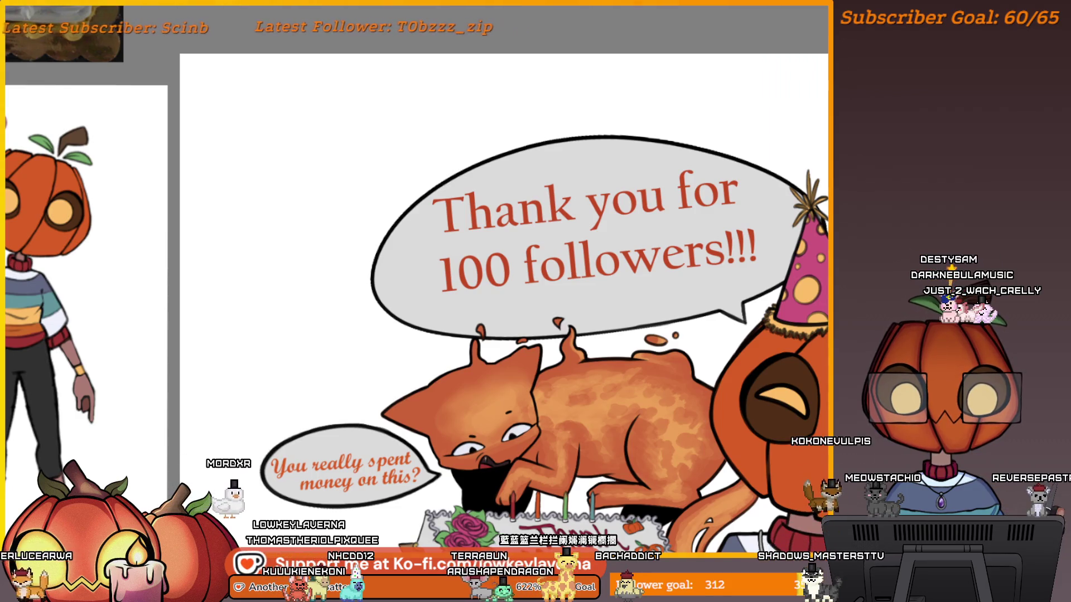
key(plus)
key(plus)
key(plus)
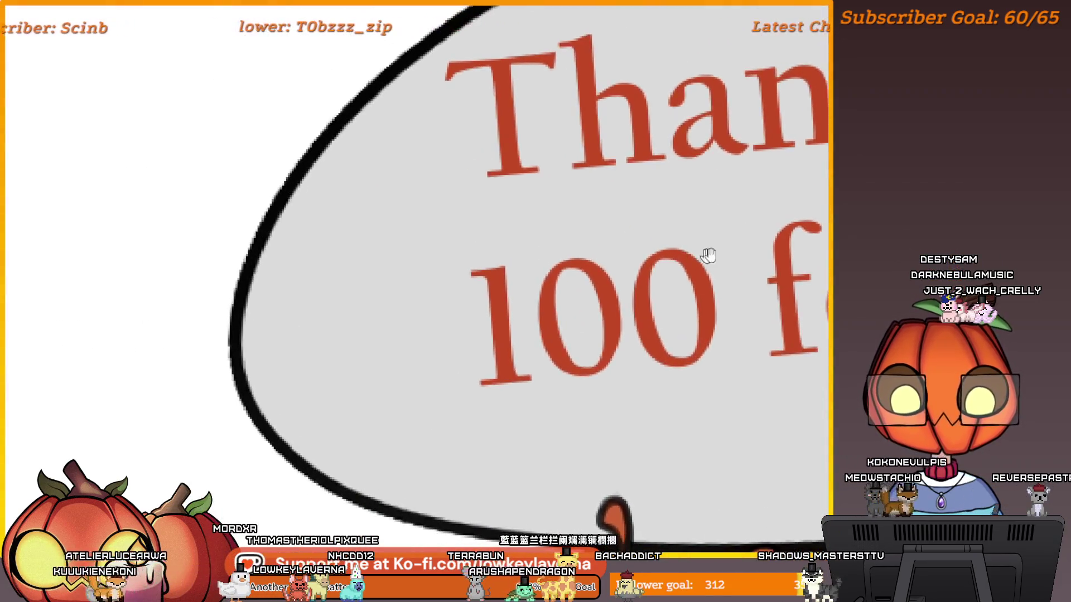
drag(679, 304, 794, 252)
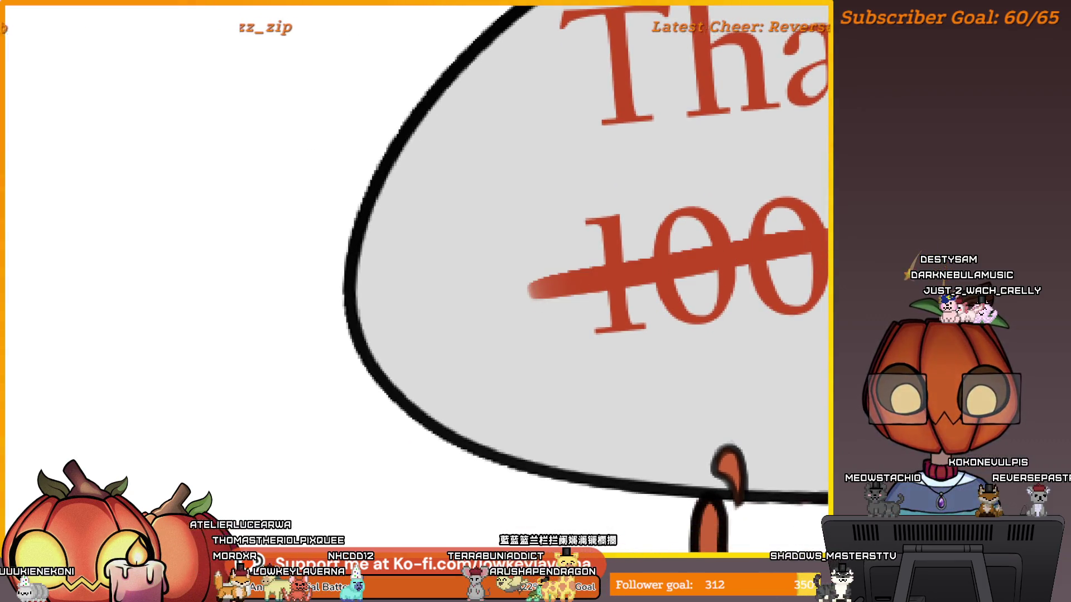
key(ctrl+z)
drag(825, 255, 551, 306)
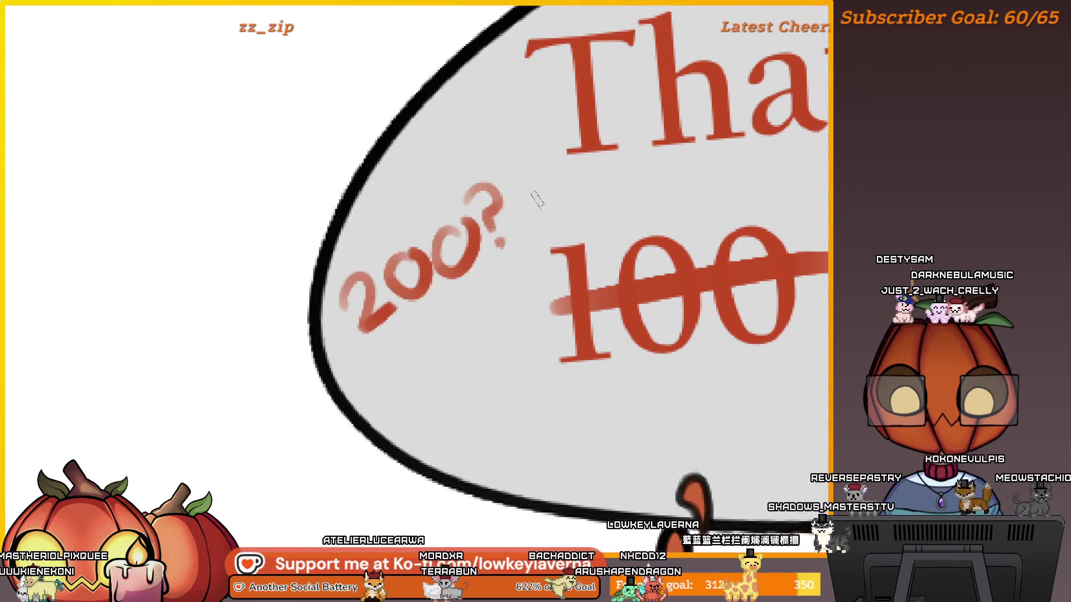
drag(535, 177, 331, 345)
- Write 300 below the crossed-out 100 in the speech bubble
drag(643, 393, 562, 339)
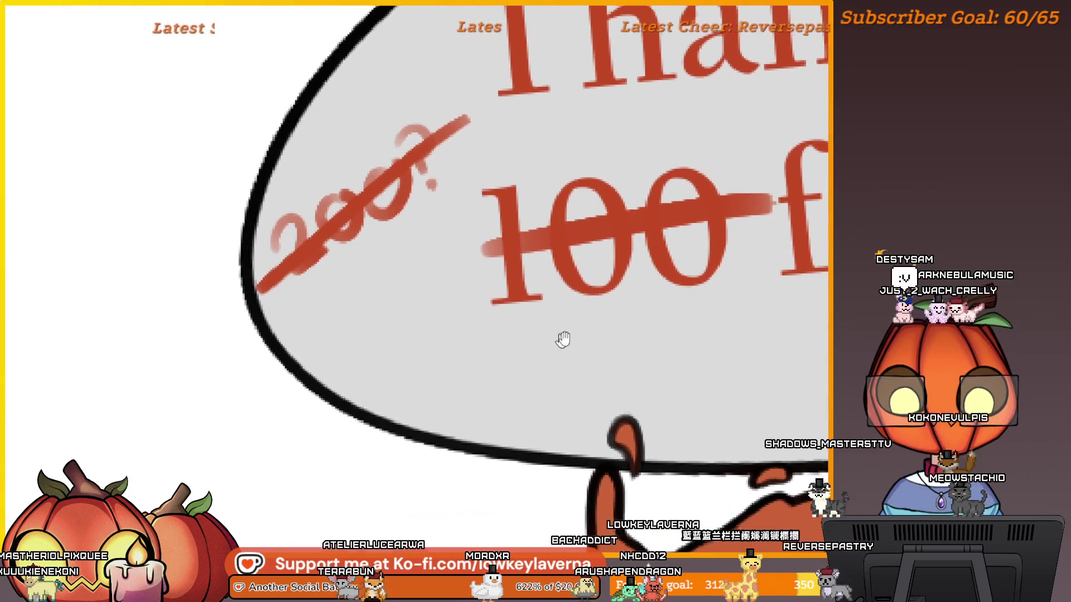
mouse_move(432, 335)
mouse_down()
mouse_move(446, 399)
mouse_move(418, 480)
mouse_up()
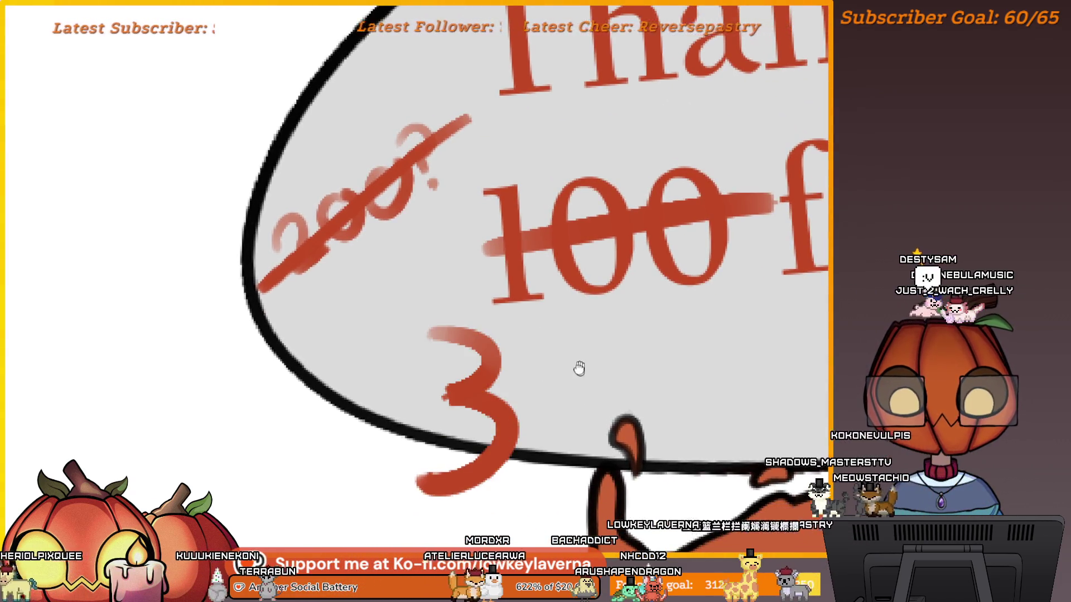
drag(578, 368, 517, 362)
mouse_move(505, 326)
mouse_down()
mouse_move(490, 357)
mouse_move(552, 329)
mouse_up()
drag(593, 359, 583, 334)
mouse_move(630, 306)
mouse_down()
mouse_move(563, 402)
mouse_move(635, 304)
mouse_up()
drag(707, 279, 629, 273)
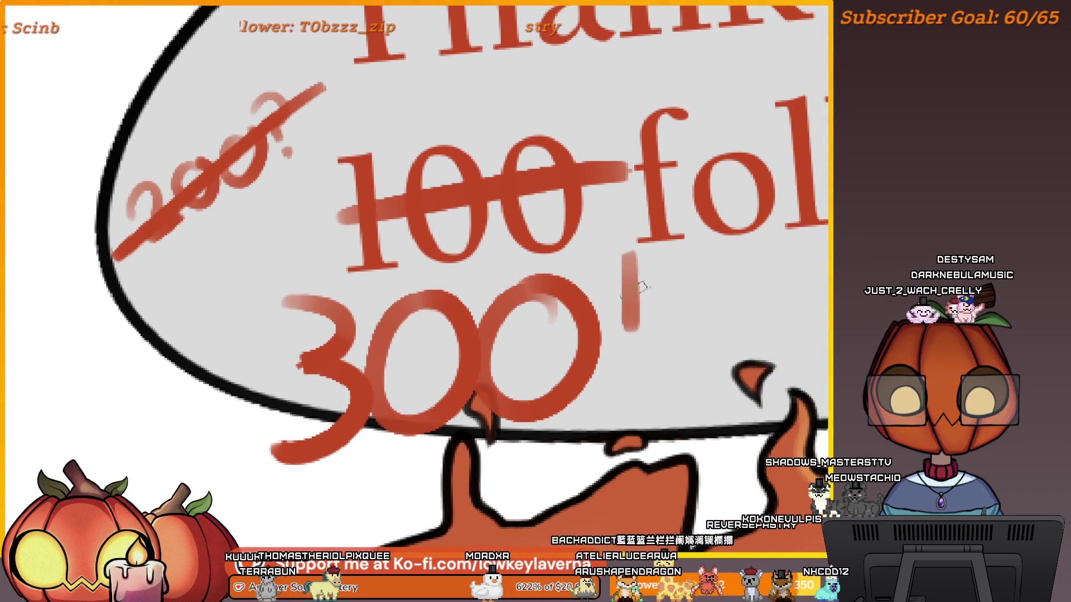
- Draw three exclamation marks after the 300 and zoom out to the whole illustration
click(633, 374)
mouse_move(671, 262)
mouse_down()
mouse_move(675, 323)
mouse_move(719, 280)
mouse_up()
click(677, 362)
click(712, 365)
key(ctrl+0)
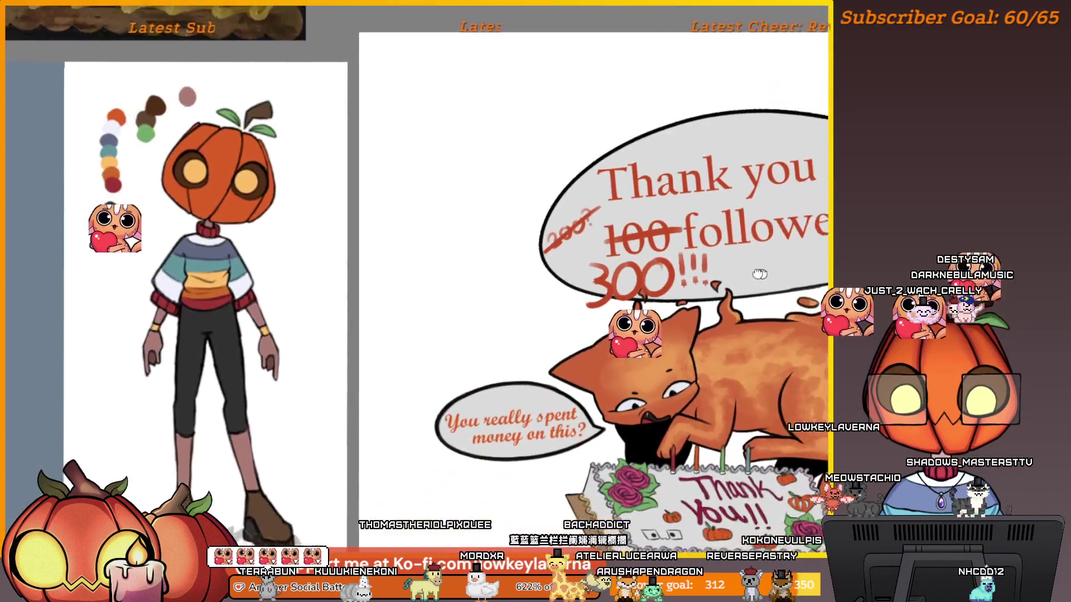
- Hide the reference panel, then zoom, pan and rotate to inspect the pumpkin's hat, eye and leaves
key(Tab)
scroll(798, 301, up, 2)
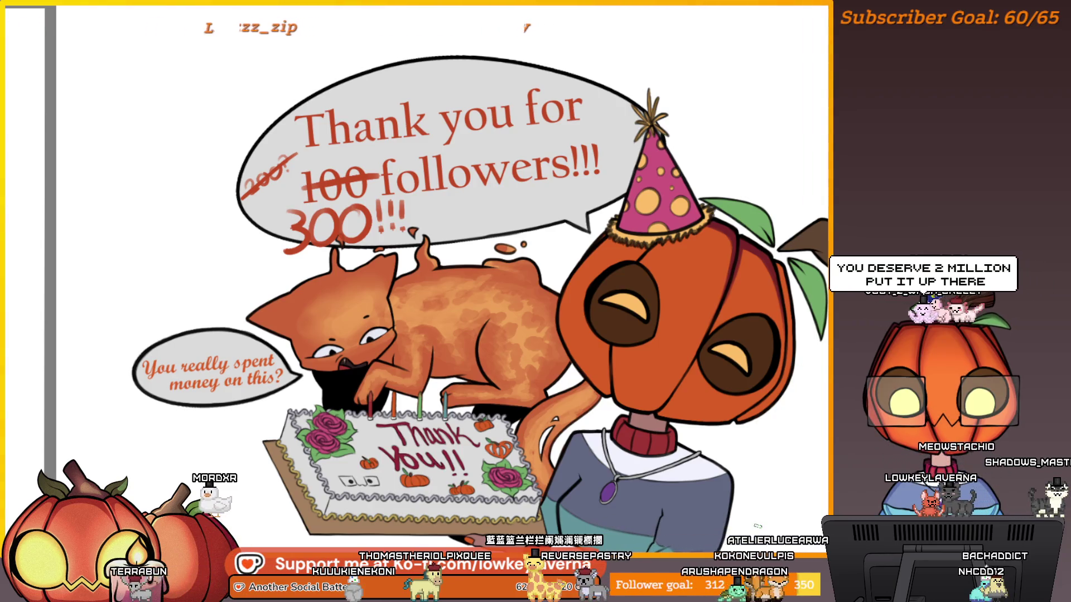
mouse_move(759, 429)
mouse_down()
mouse_move(720, 417)
mouse_move(689, 463)
mouse_up()
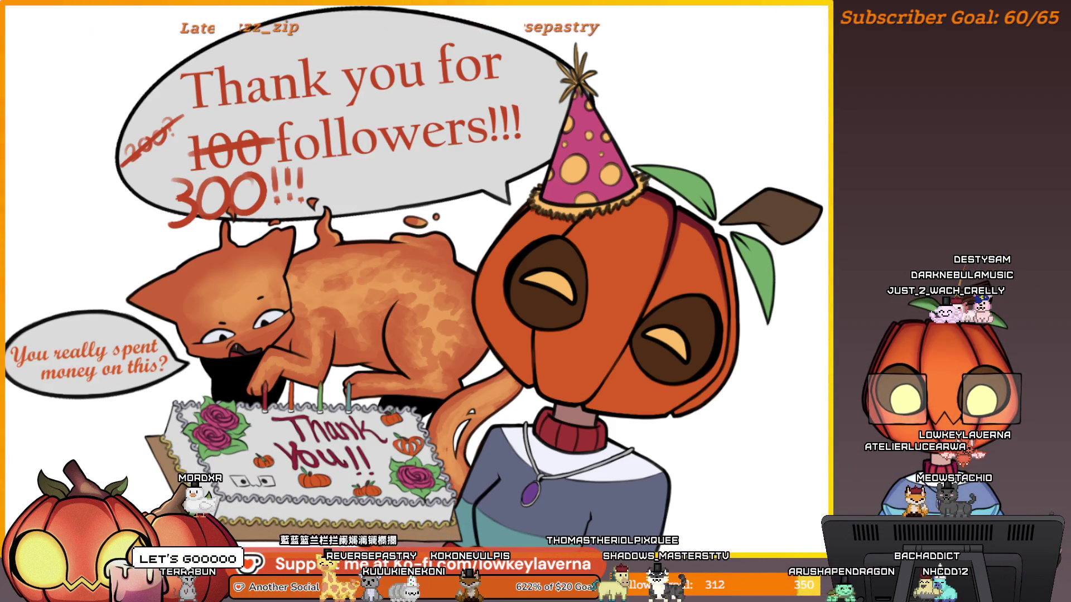
drag(679, 219, 694, 204)
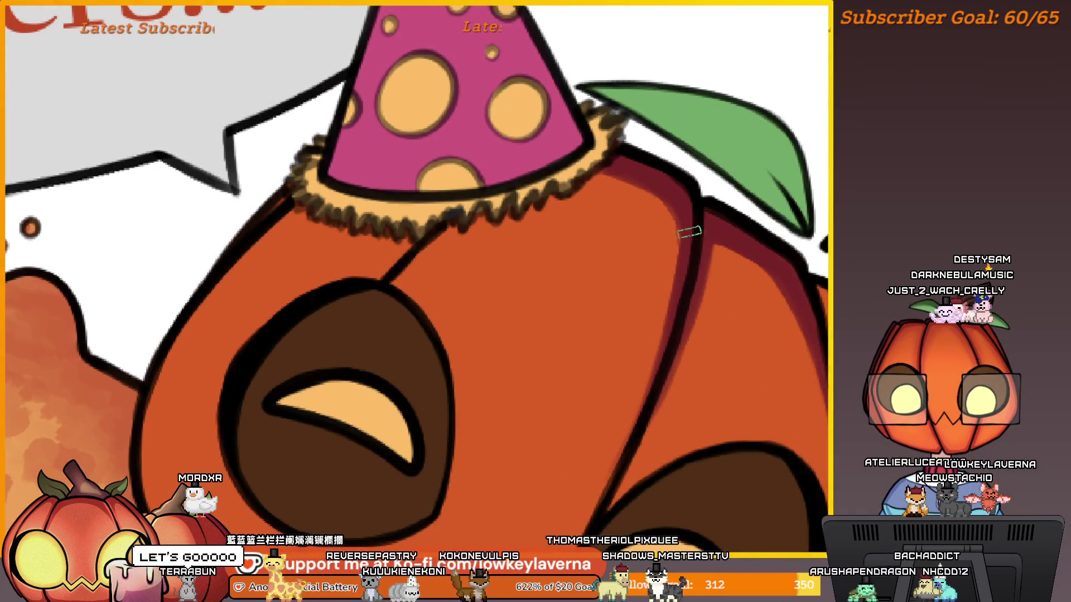
mouse_move(583, 261)
mouse_down()
mouse_move(461, 213)
mouse_move(490, 227)
mouse_move(463, 159)
mouse_up()
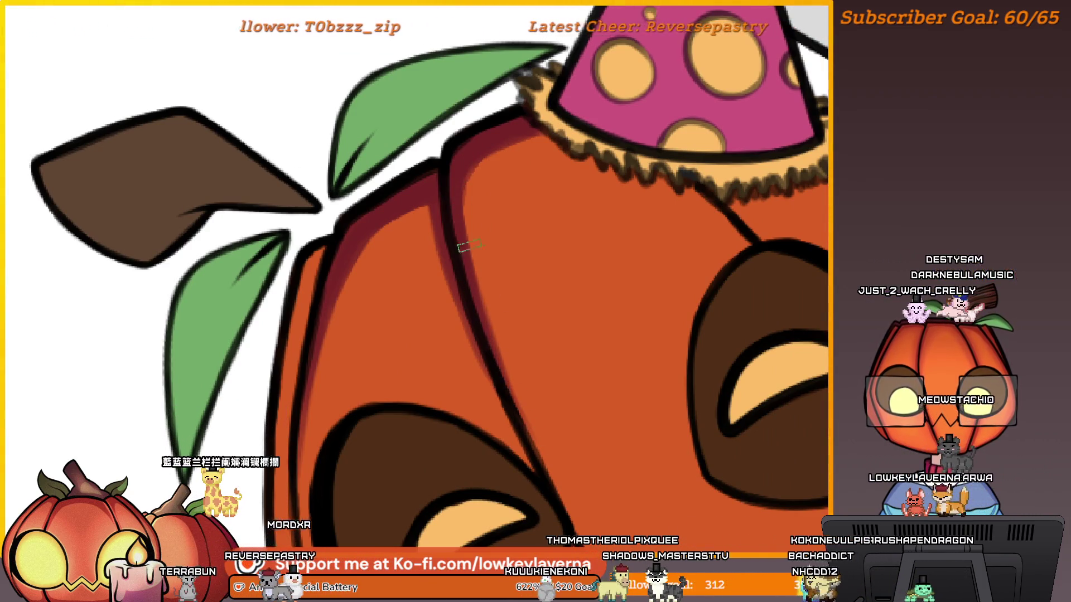
drag(423, 177, 487, 157)
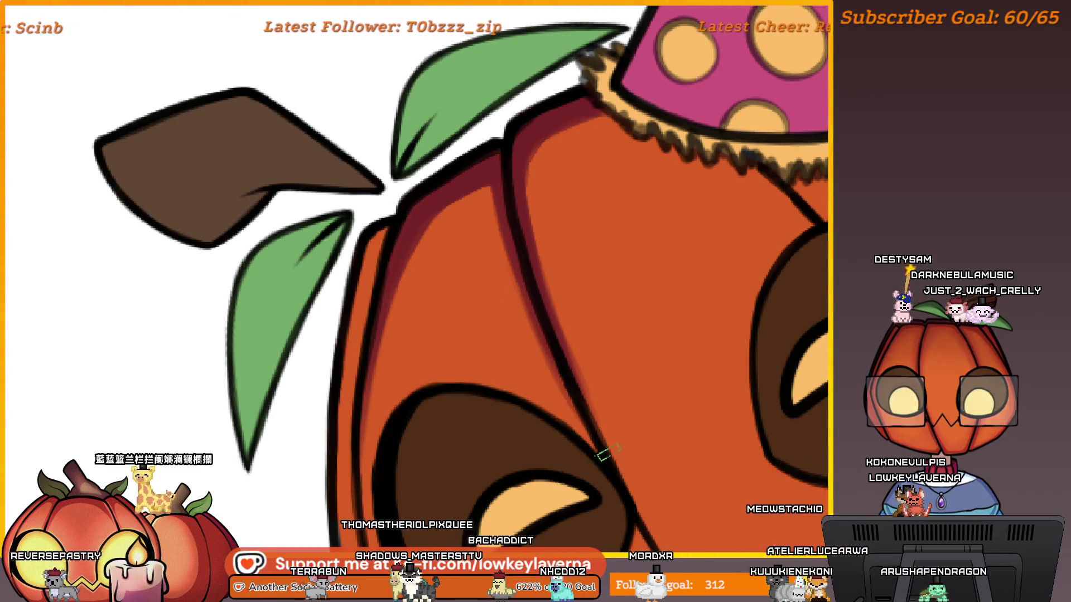
scroll(543, 272, down, 3)
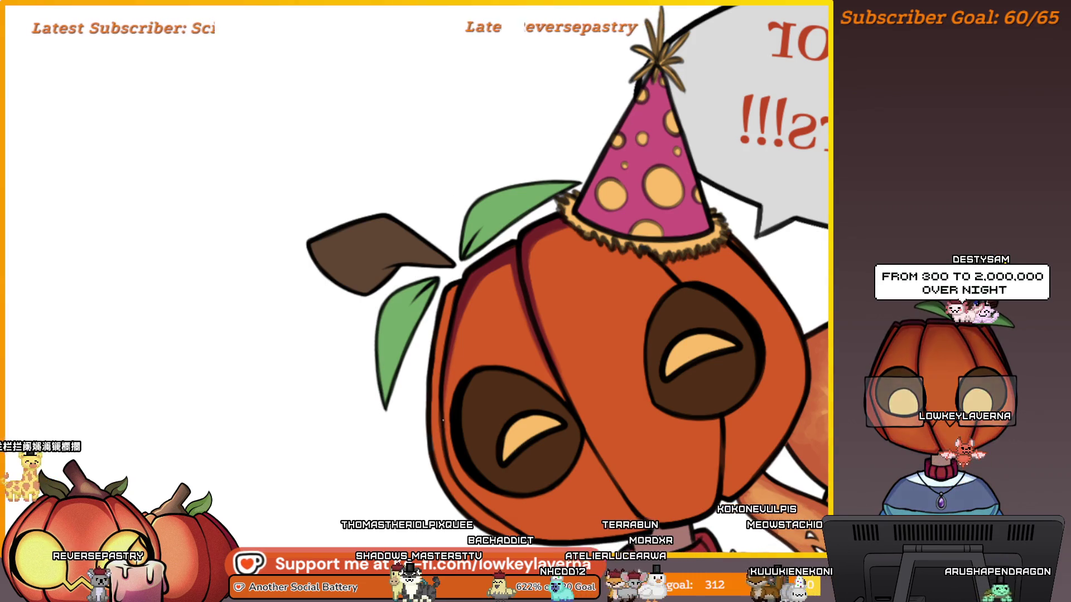
drag(517, 219, 549, 220)
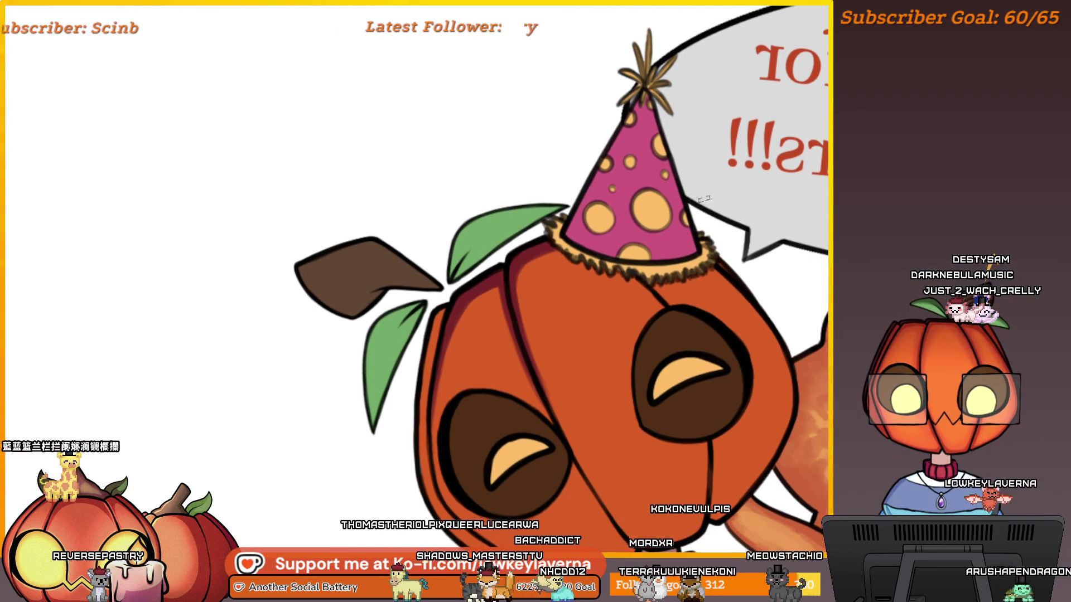
drag(700, 179, 631, 308)
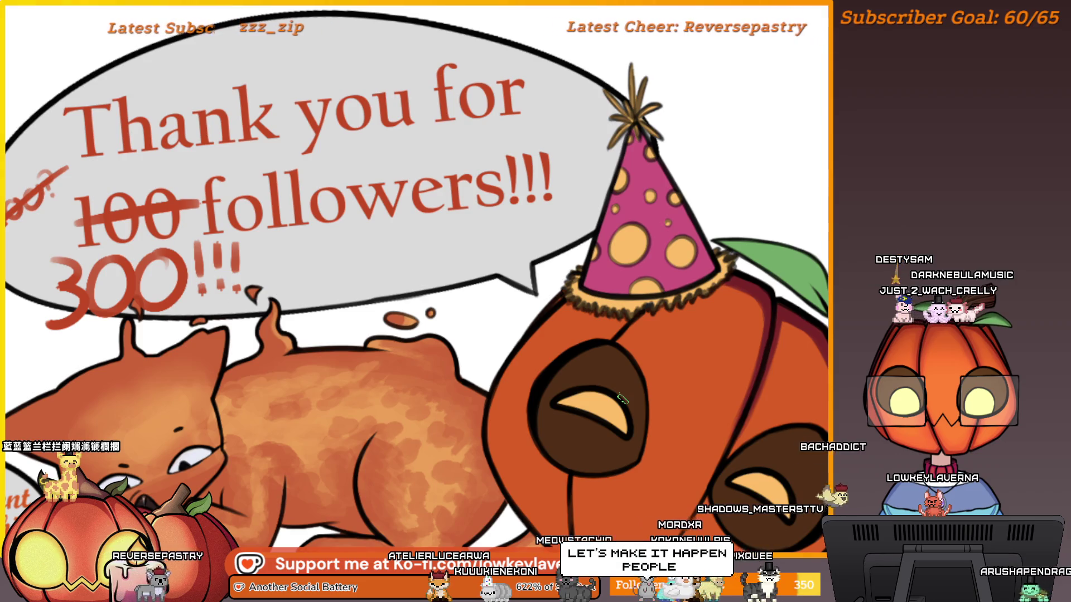
- Zoom and pan around the pumpkin head to frame it up close
scroll(597, 297, up, 5)
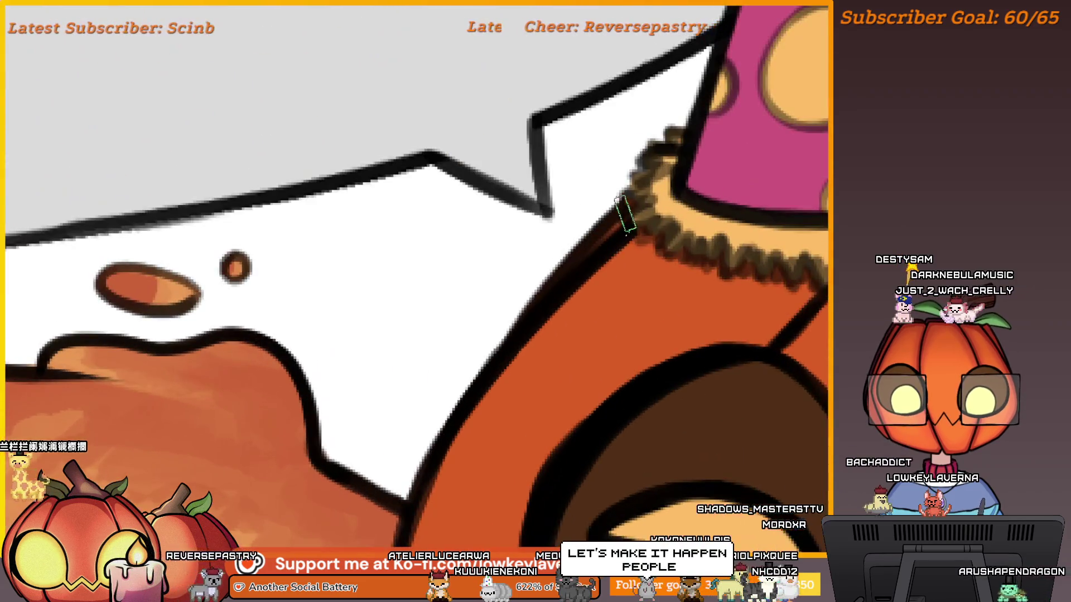
scroll(595, 241, down, 3)
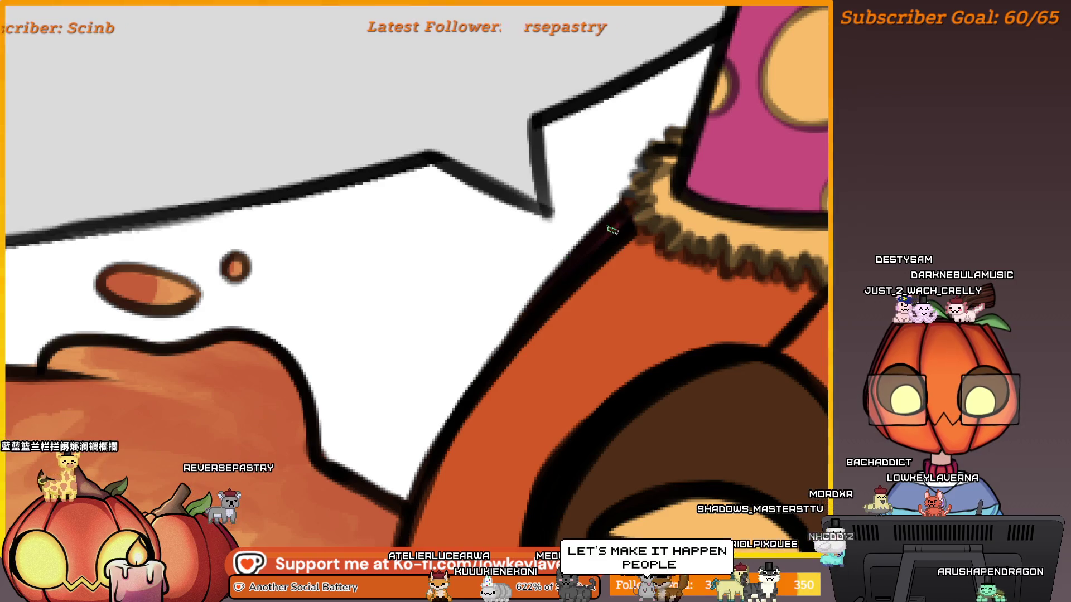
scroll(643, 234, down, 4)
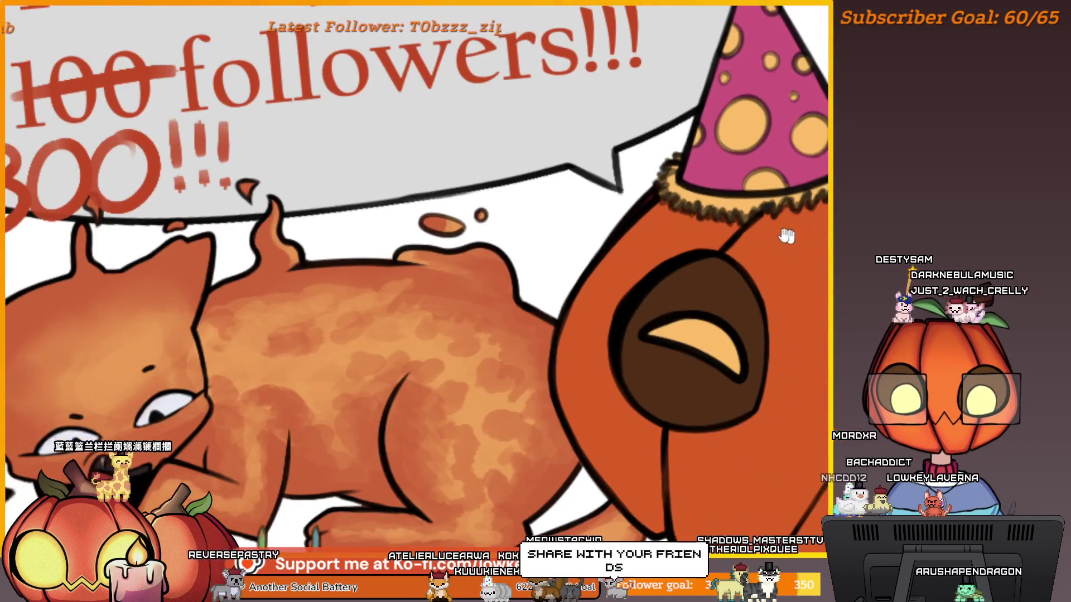
scroll(523, 271, up, 3)
scroll(711, 279, down, 1)
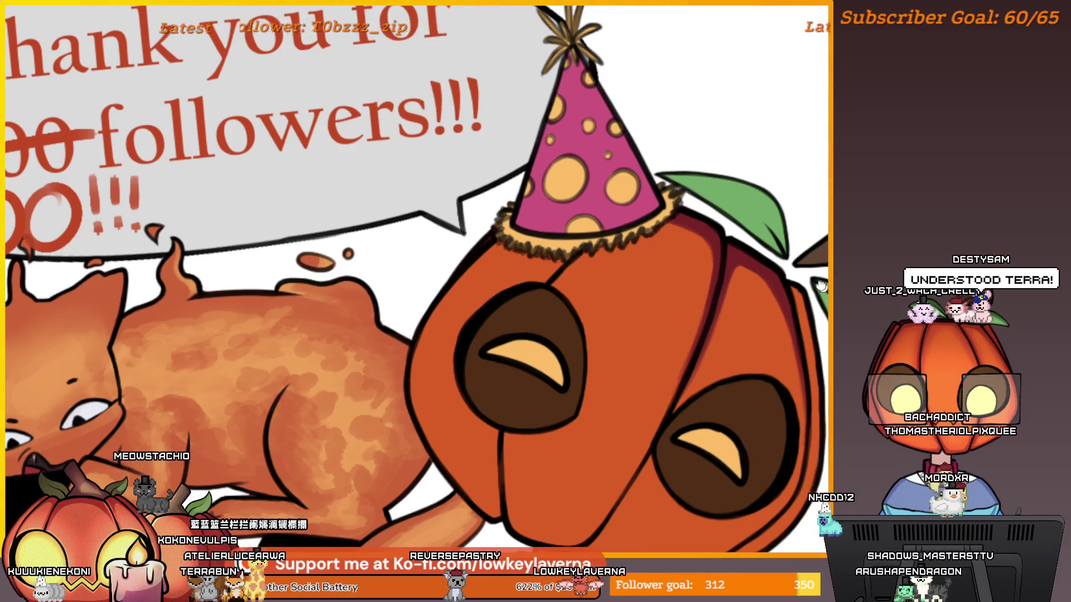
drag(821, 286, 762, 252)
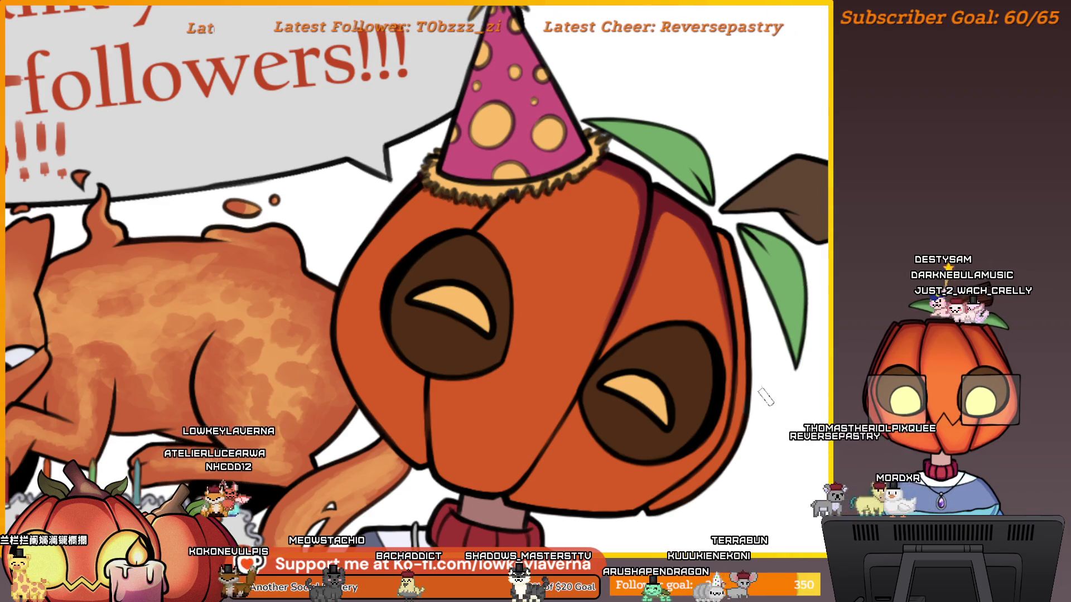
scroll(731, 345, down, 3)
scroll(731, 346, up, 3)
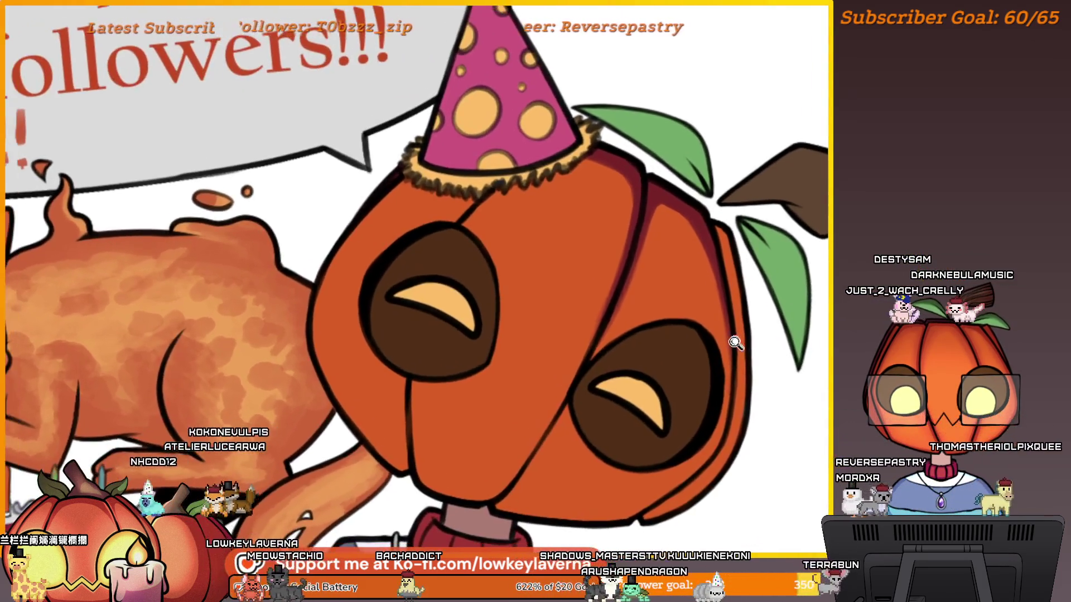
mouse_move(746, 436)
mouse_down()
mouse_move(703, 410)
mouse_move(629, 473)
mouse_up()
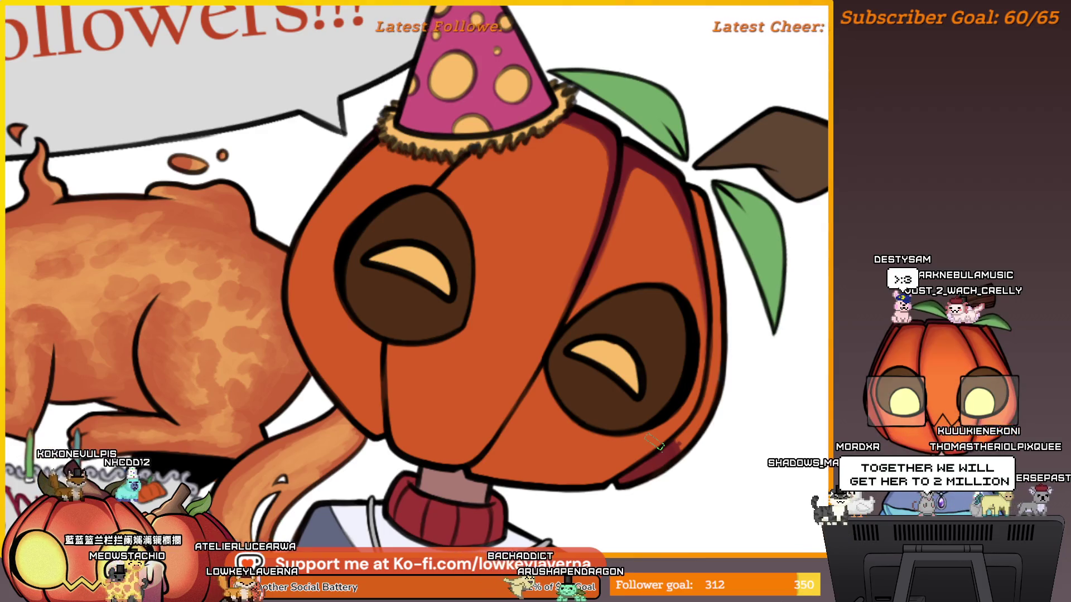
- Inspect the pumpkin head in a mirrored view, then flip back and fit the whole artwork
key(m)
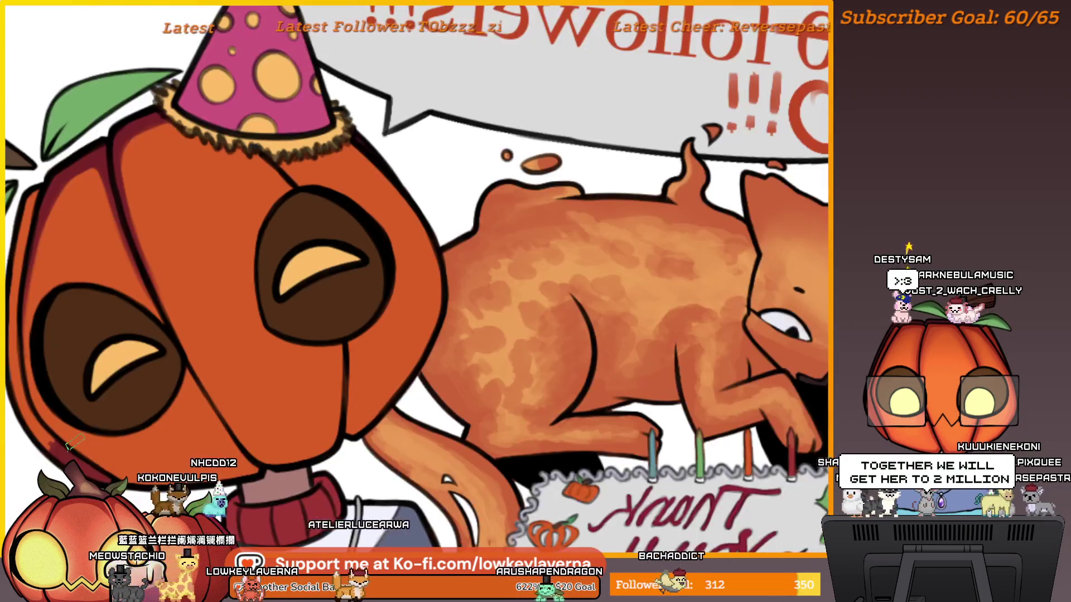
mouse_move(310, 310)
mouse_down()
mouse_move(521, 311)
mouse_move(588, 332)
mouse_up()
scroll(486, 225, up, 3)
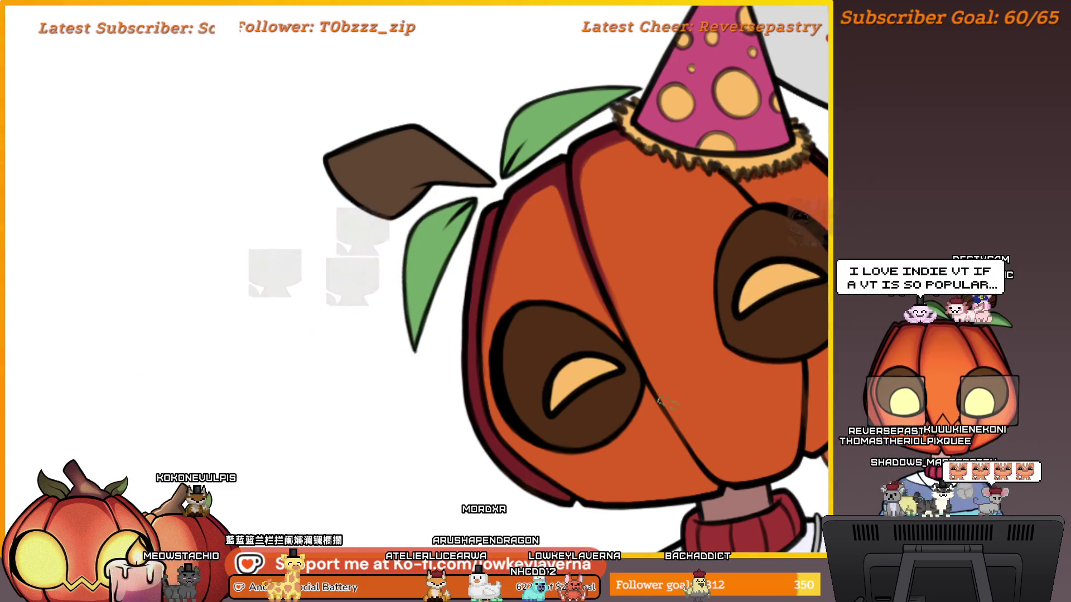
scroll(659, 306, down, 3)
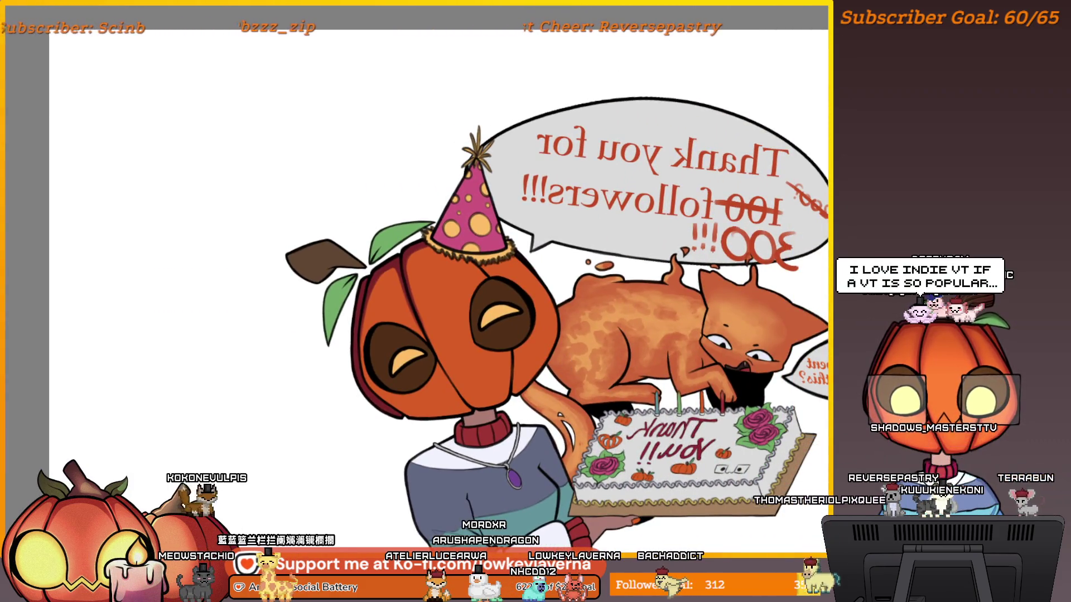
scroll(799, 322, down, 2)
scroll(798, 323, up, 2)
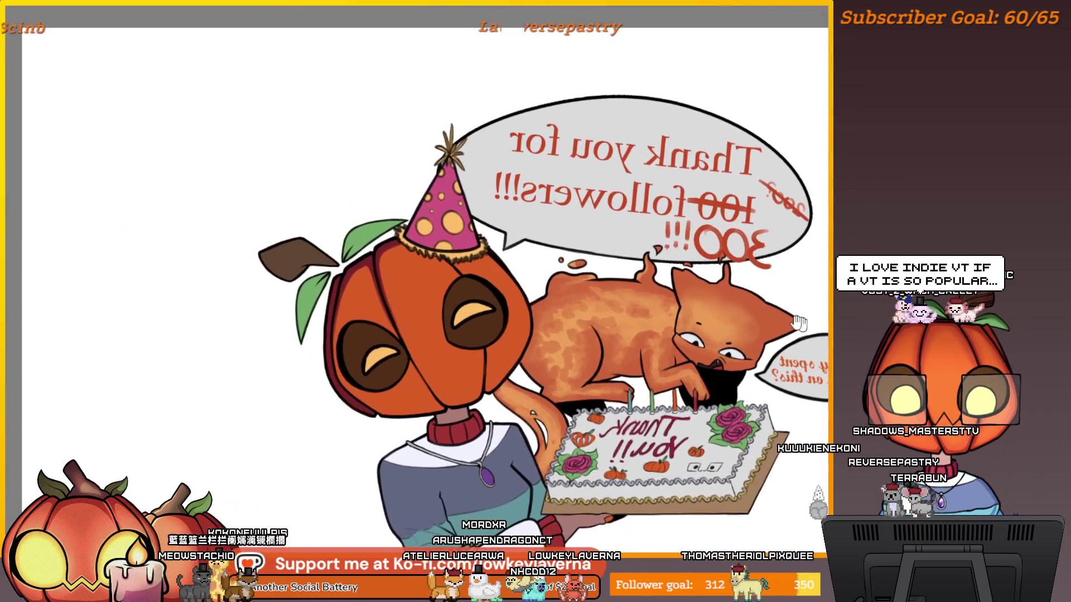
scroll(540, 260, down, 2)
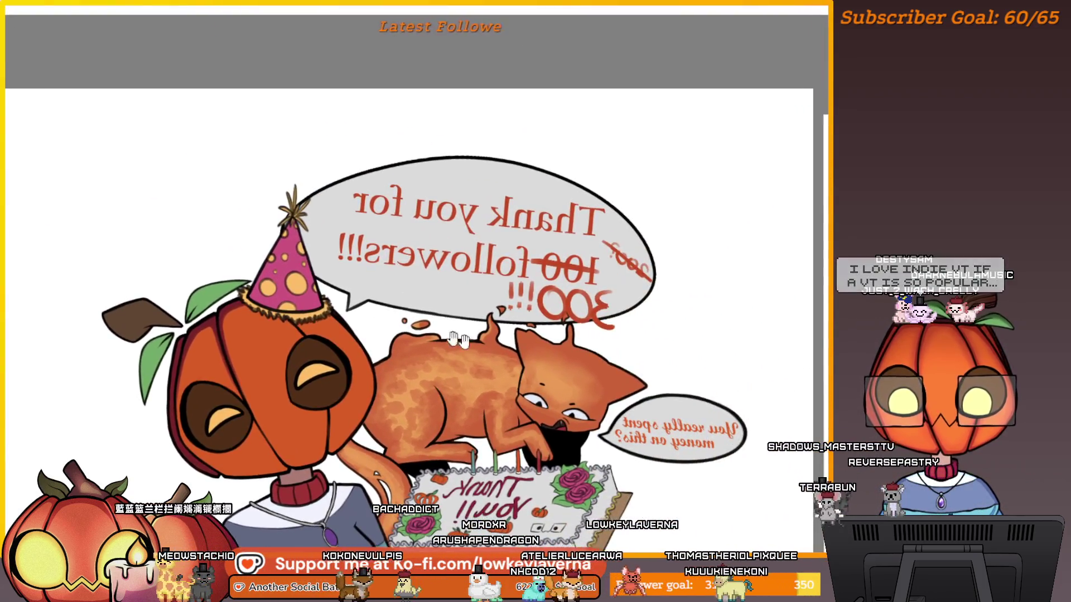
drag(297, 272, 453, 268)
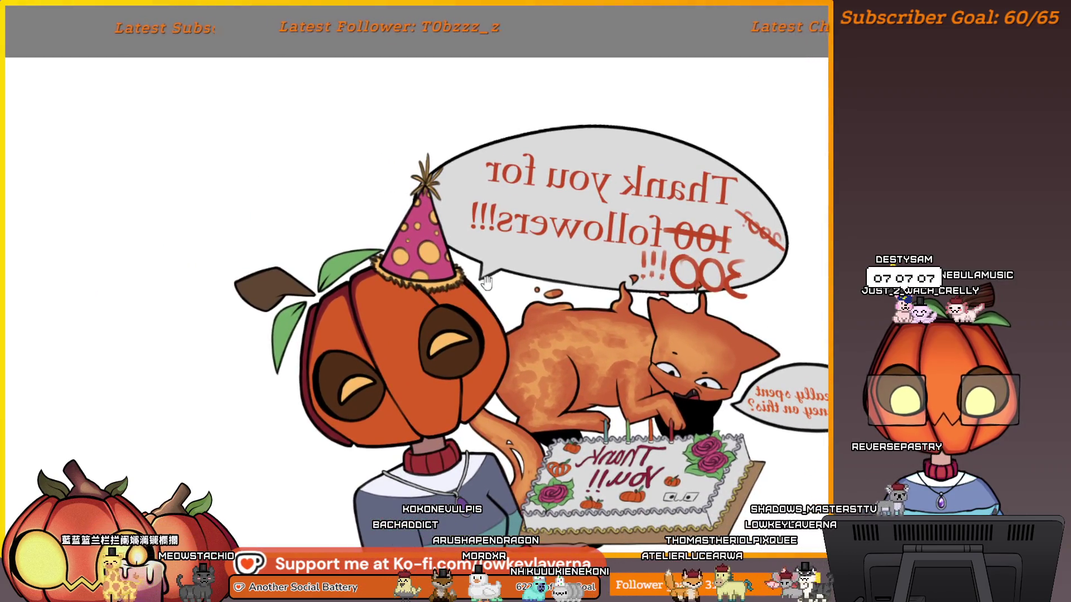
scroll(453, 268, up, 4)
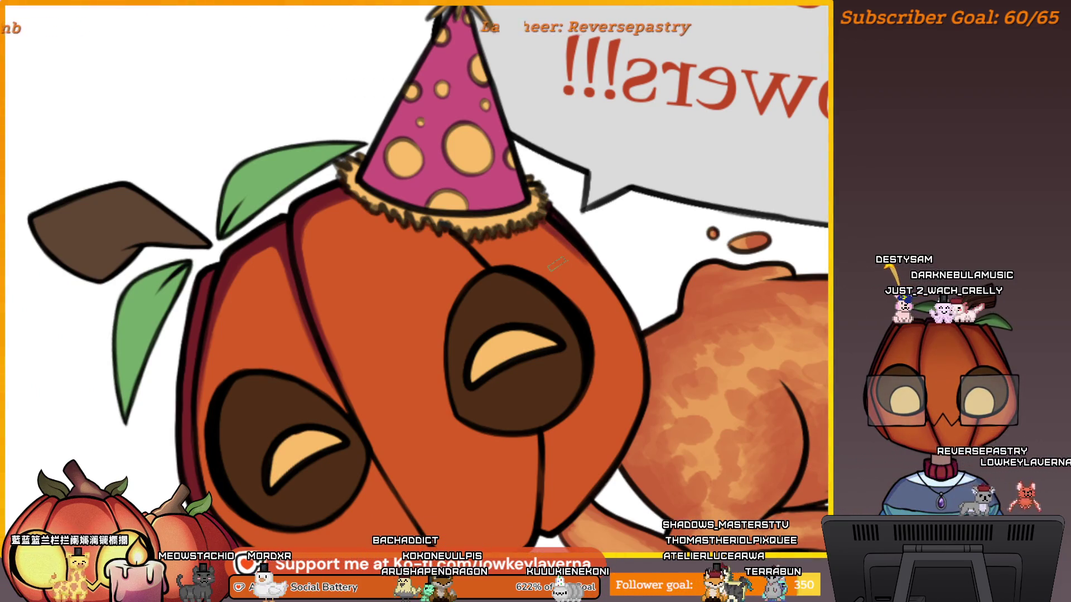
key(m)
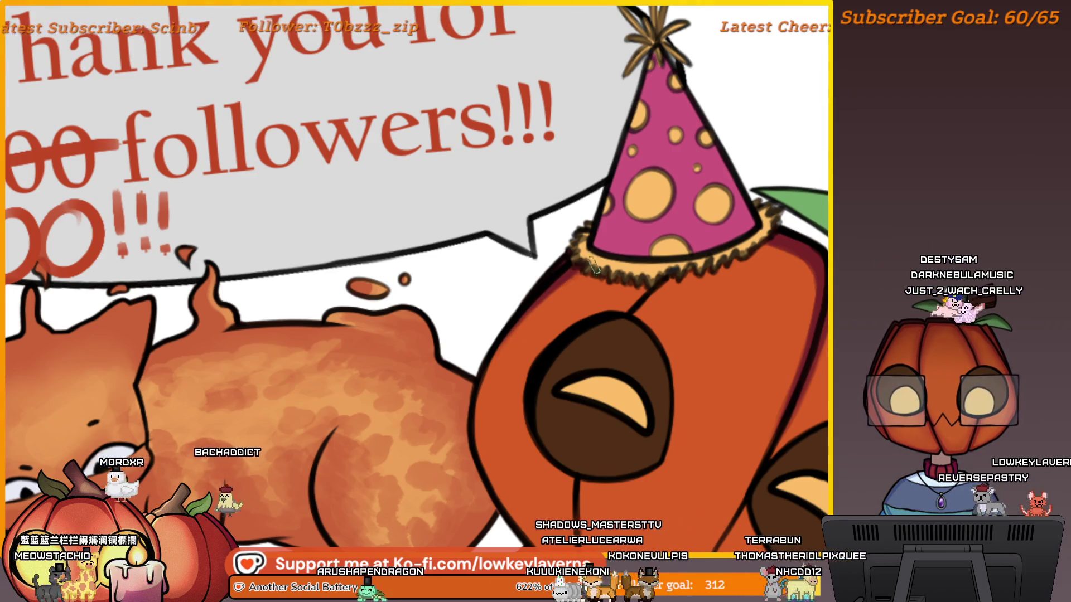
key(ctrl+0)
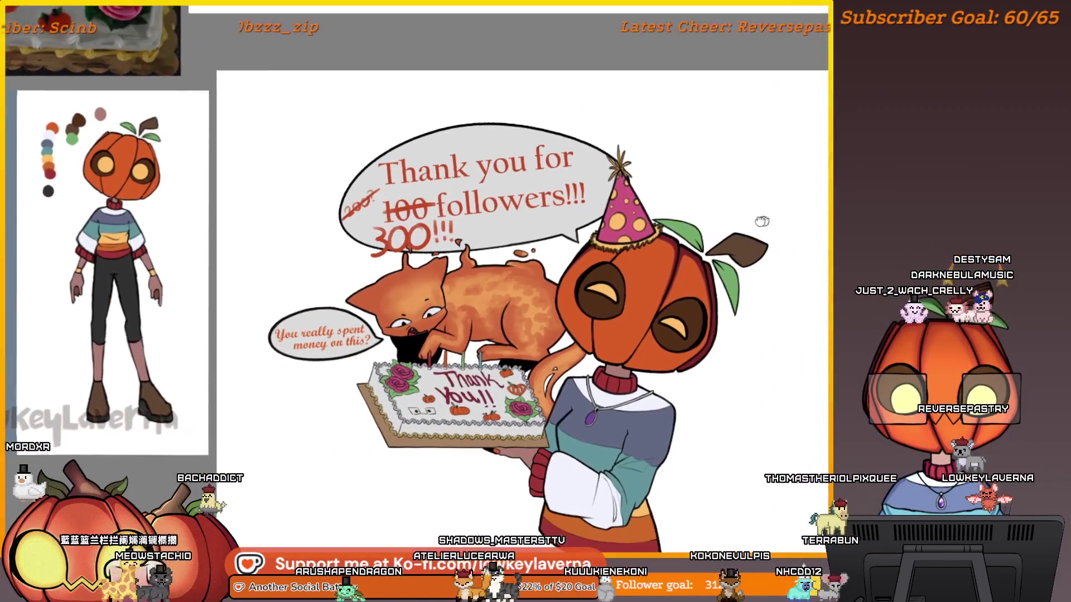
drag(795, 223, 611, 268)
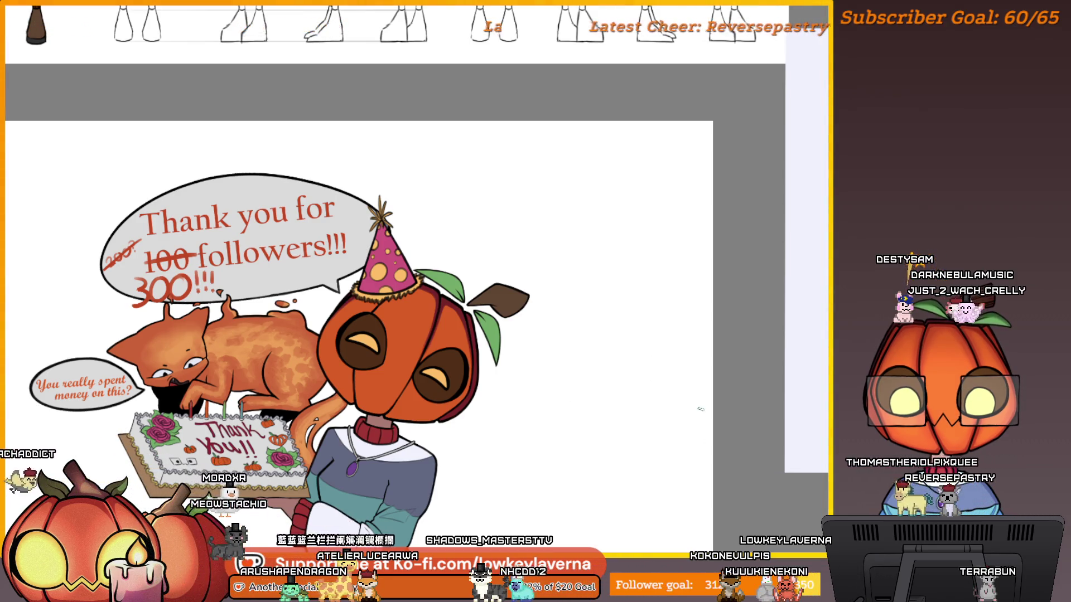
mouse_move(505, 437)
mouse_down()
mouse_move(544, 420)
mouse_move(847, 403)
mouse_up()
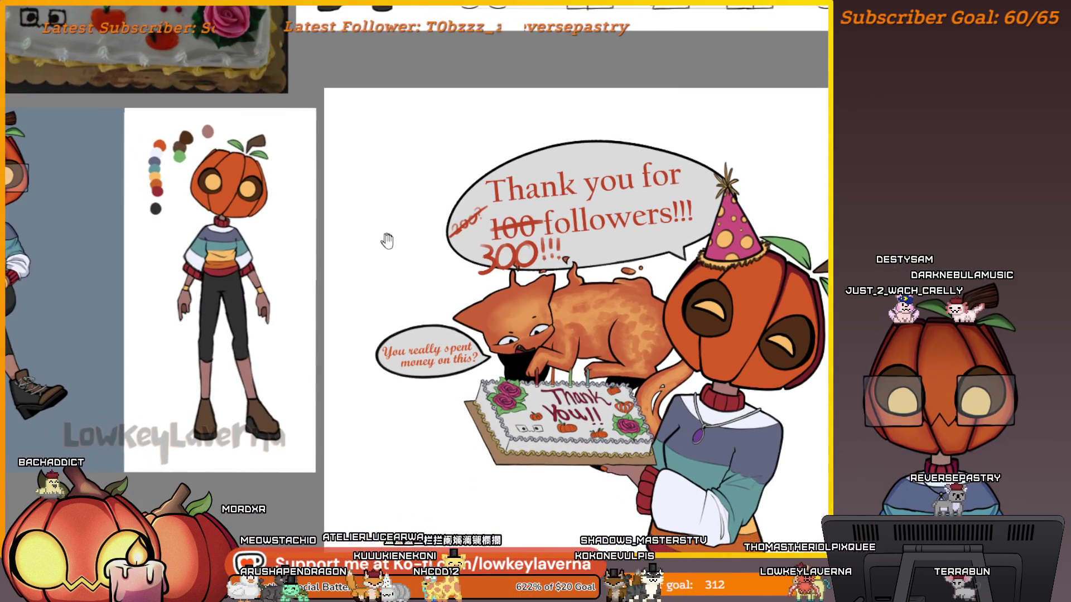
drag(387, 241, 433, 316)
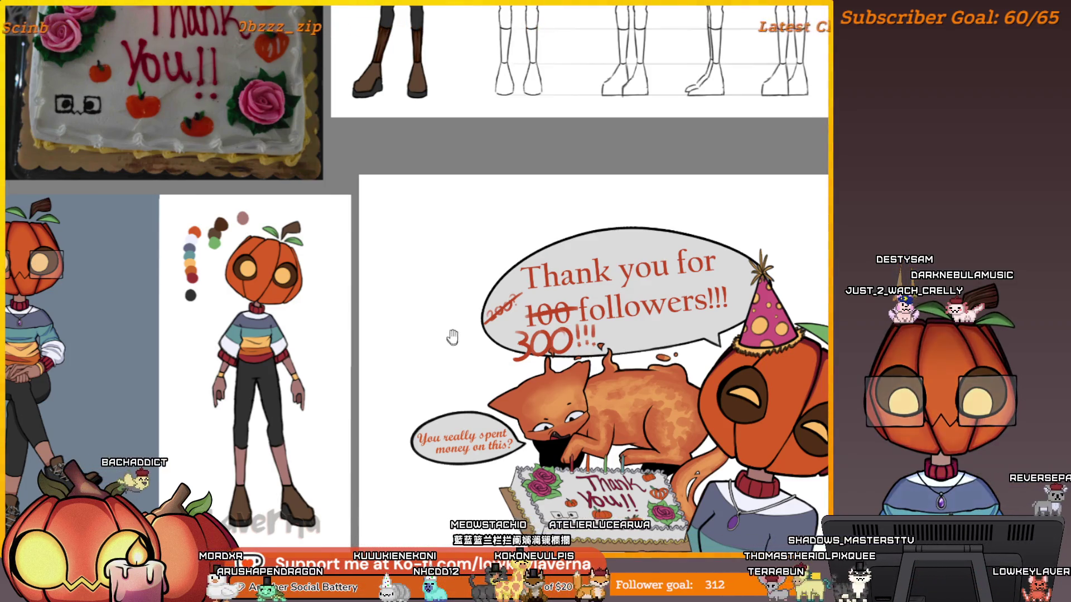
drag(499, 318, 371, 197)
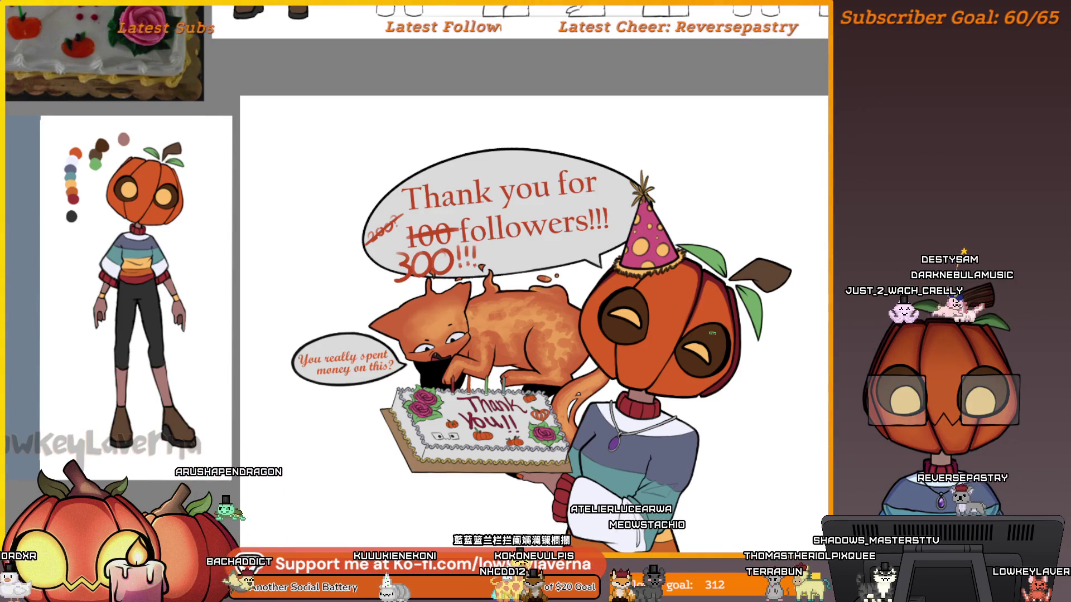
mouse_move(820, 345)
mouse_down()
mouse_move(558, 375)
mouse_move(584, 393)
mouse_up()
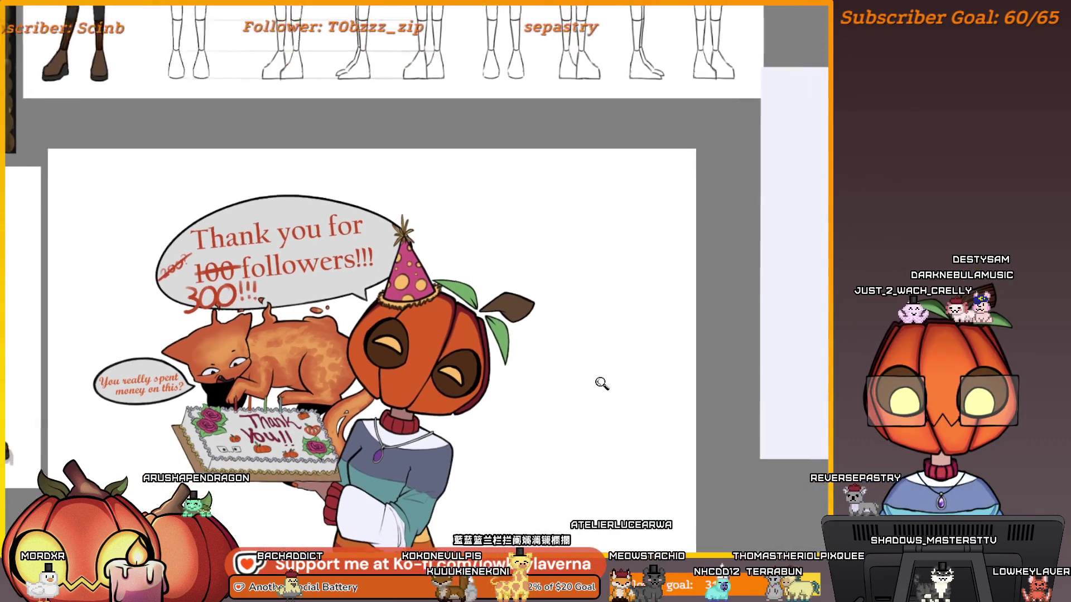
mouse_move(545, 433)
mouse_down()
mouse_move(712, 370)
mouse_move(683, 306)
mouse_up()
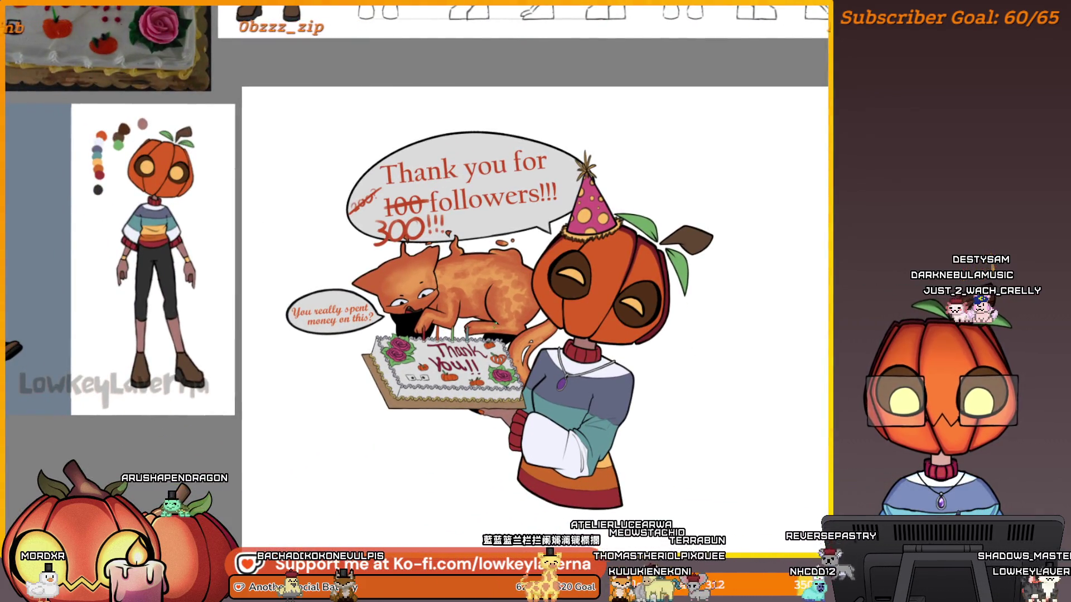
mouse_move(270, 167)
mouse_down()
mouse_move(547, 238)
mouse_move(386, 190)
mouse_up()
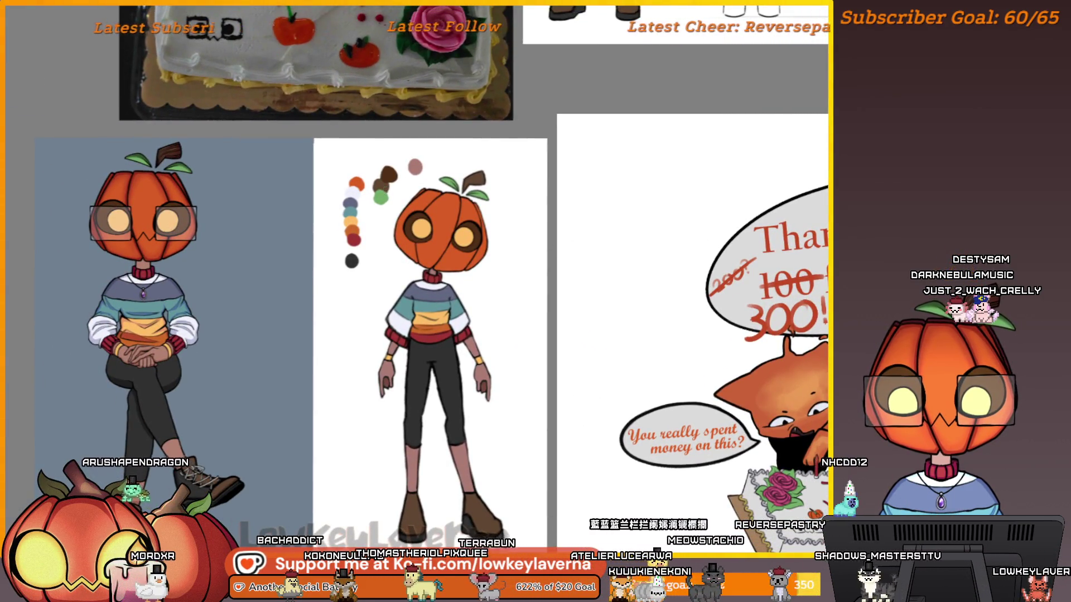
drag(739, 419, 518, 349)
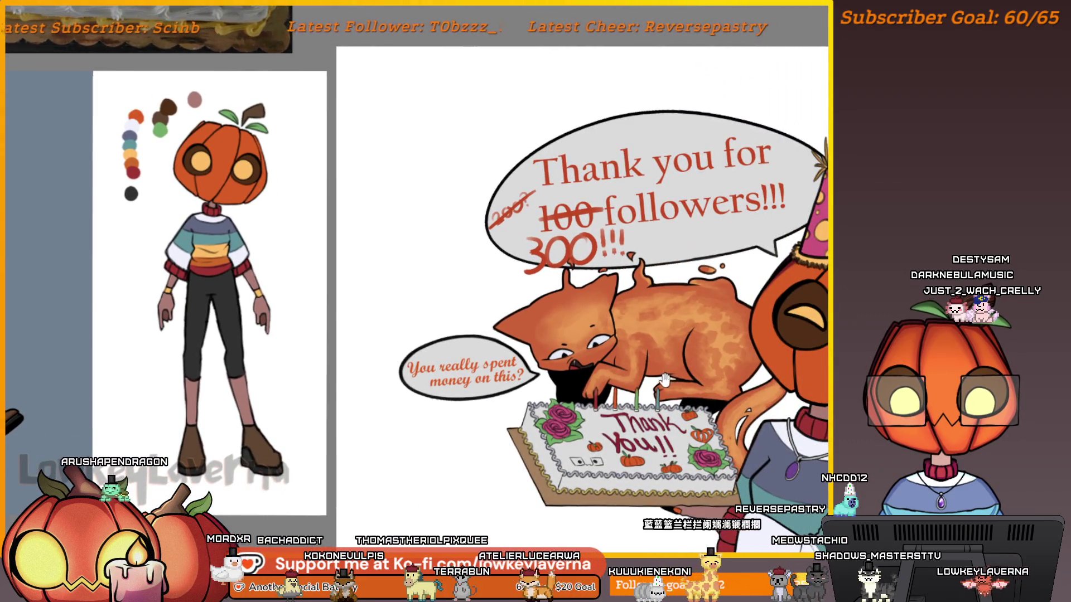
drag(664, 379, 590, 386)
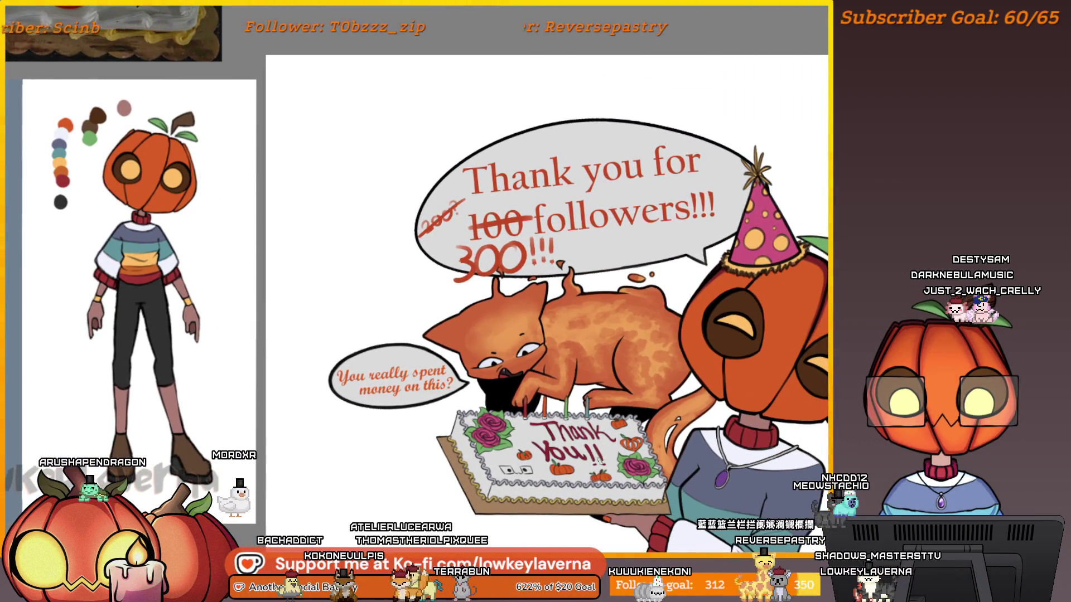
drag(792, 338, 779, 340)
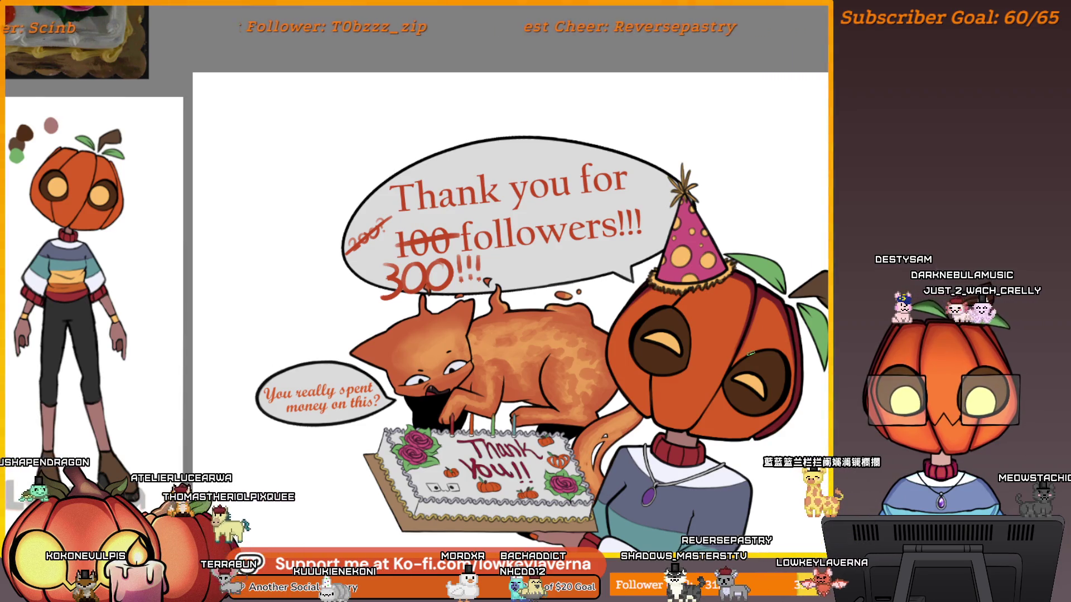
click(757, 397)
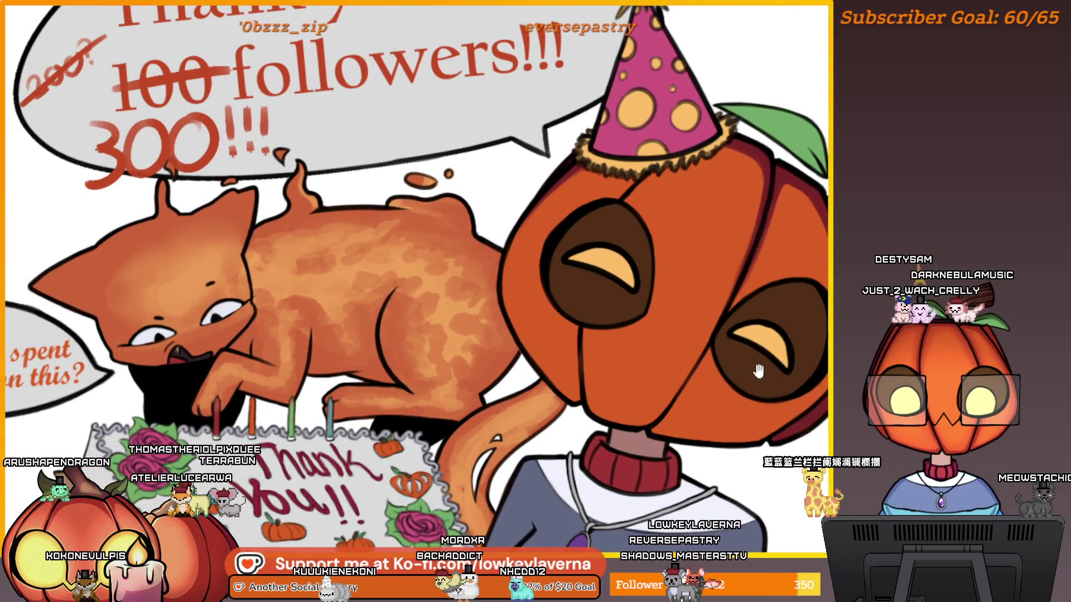
scroll(759, 370, down, 5)
scroll(421, 158, up, 2)
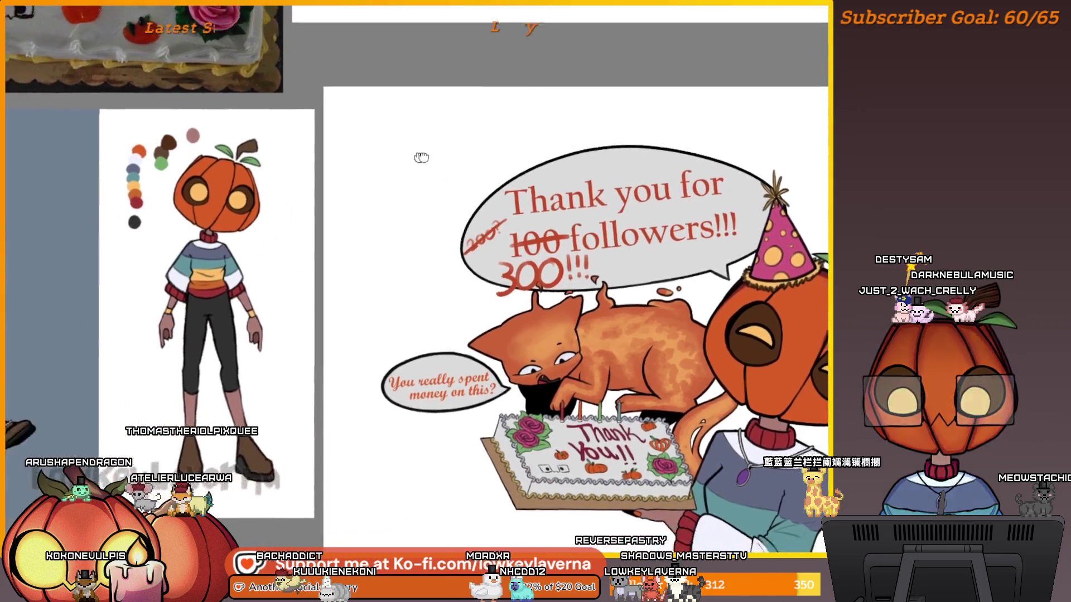
mouse_move(421, 158)
mouse_down()
mouse_move(629, 174)
mouse_move(150, 192)
mouse_up()
mouse_move(729, 327)
mouse_down()
mouse_move(411, 299)
mouse_move(346, 325)
mouse_up()
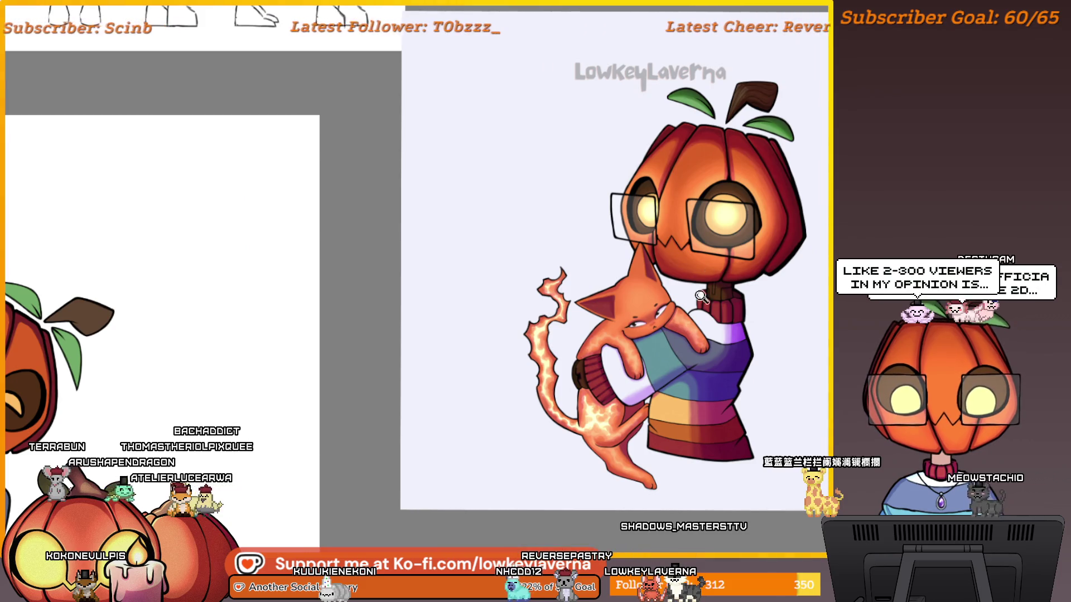
scroll(701, 296, up, 3)
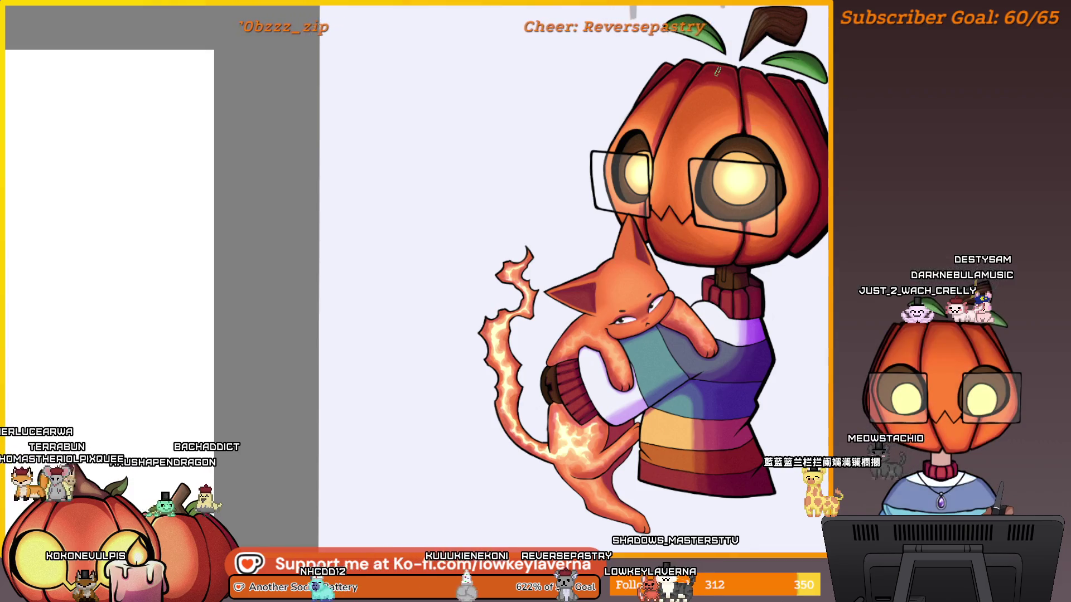
scroll(442, 333, down, 2)
mouse_move(319, 359)
mouse_down()
mouse_move(646, 342)
mouse_move(695, 320)
mouse_up()
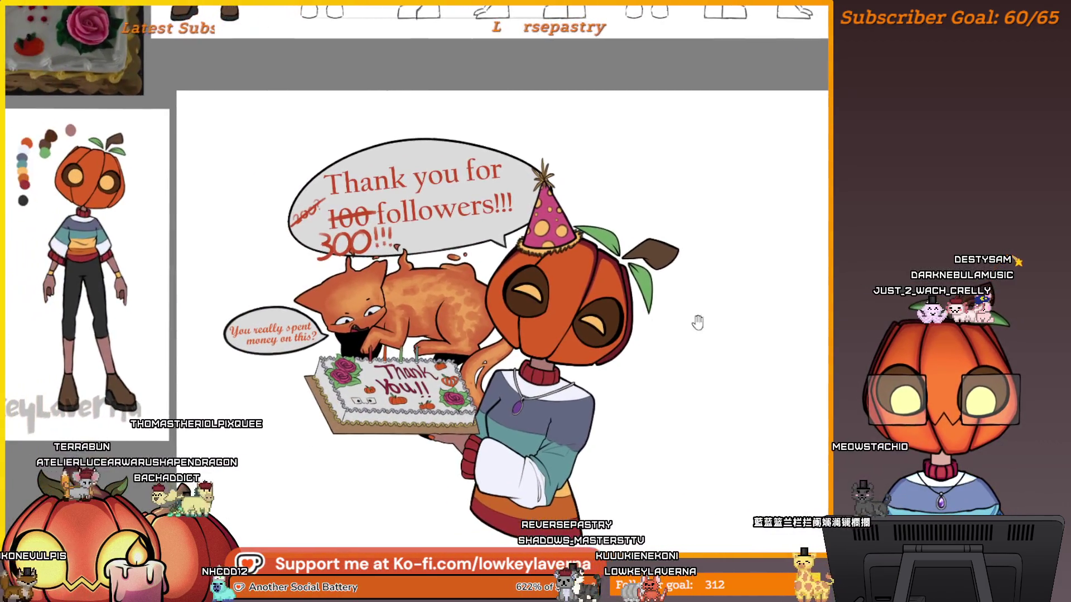
- Zoom in on the pumpkin head and mirror the view with Alt+Shift+H
scroll(660, 347, up, 5)
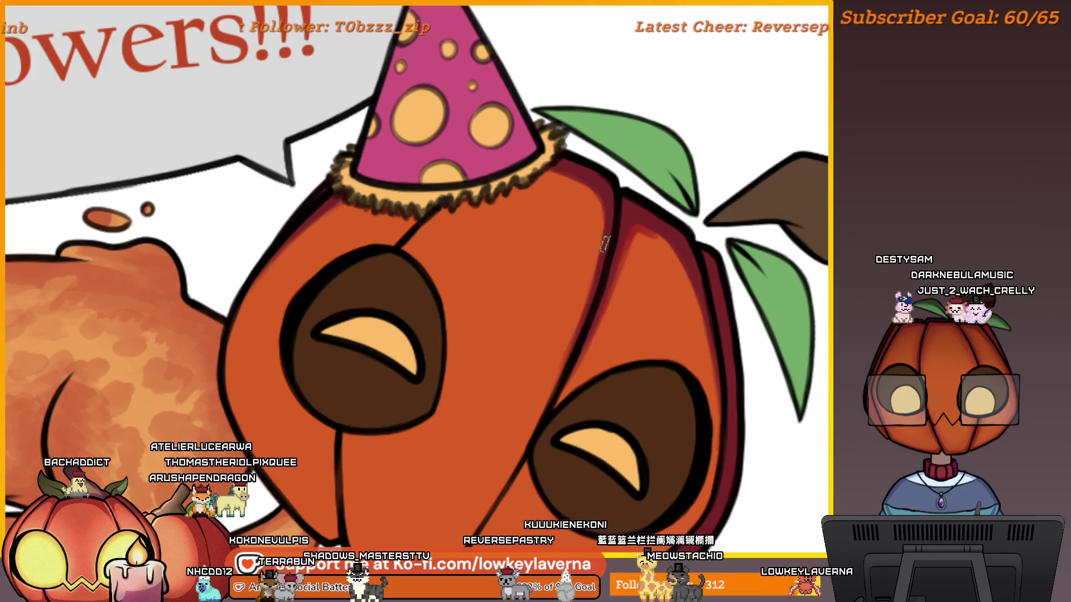
key(alt+shift+h)
scroll(538, 160, up, 3)
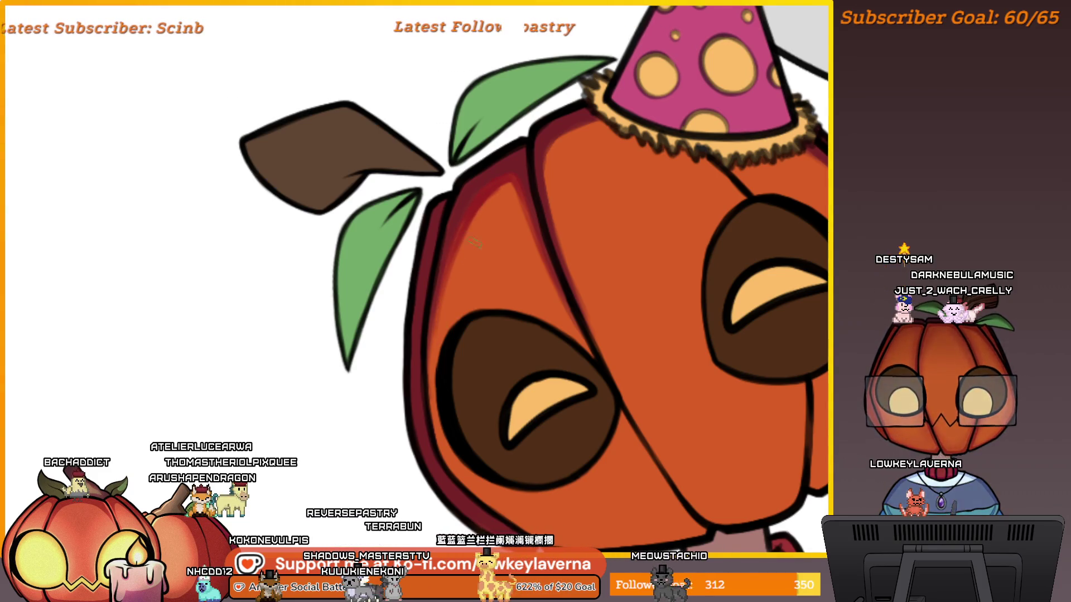
scroll(491, 189, down, 1)
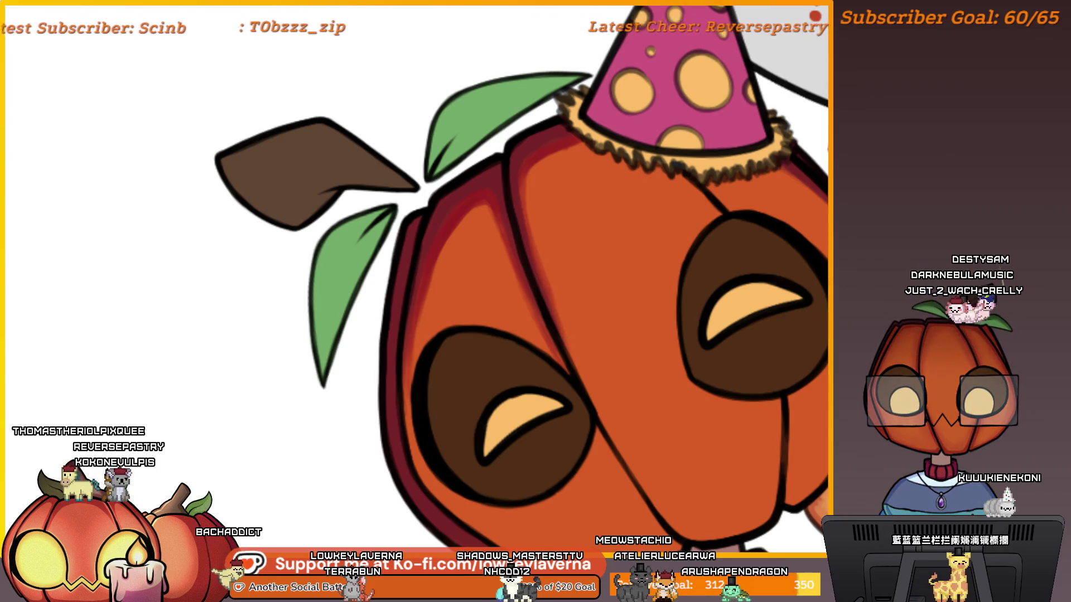
- Flip the canvas back to normal and pan from the pumpkin head toward the speech bubble
key(m)
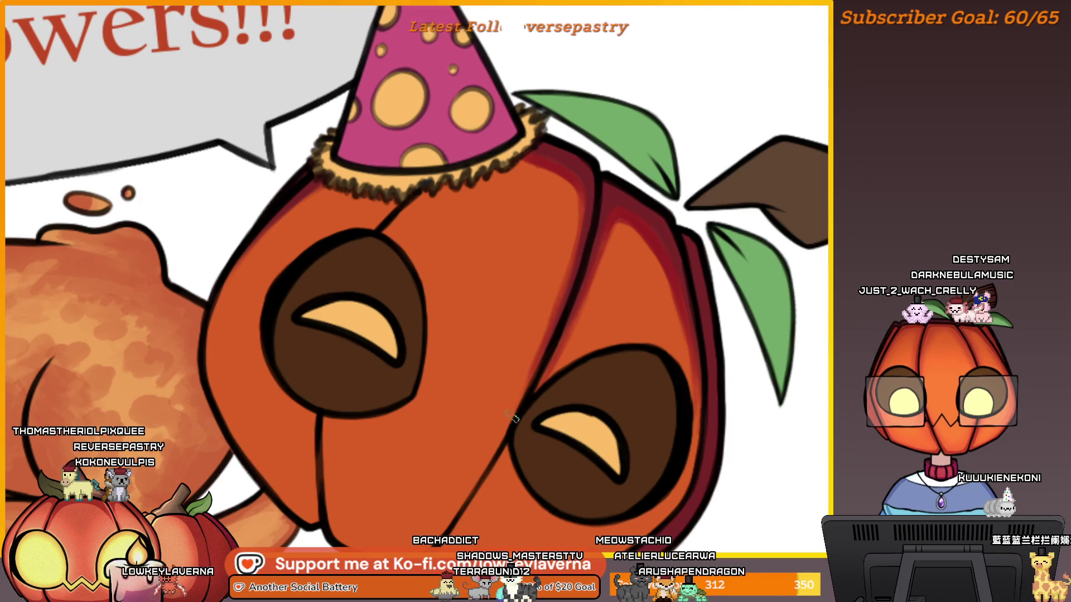
drag(572, 223, 605, 271)
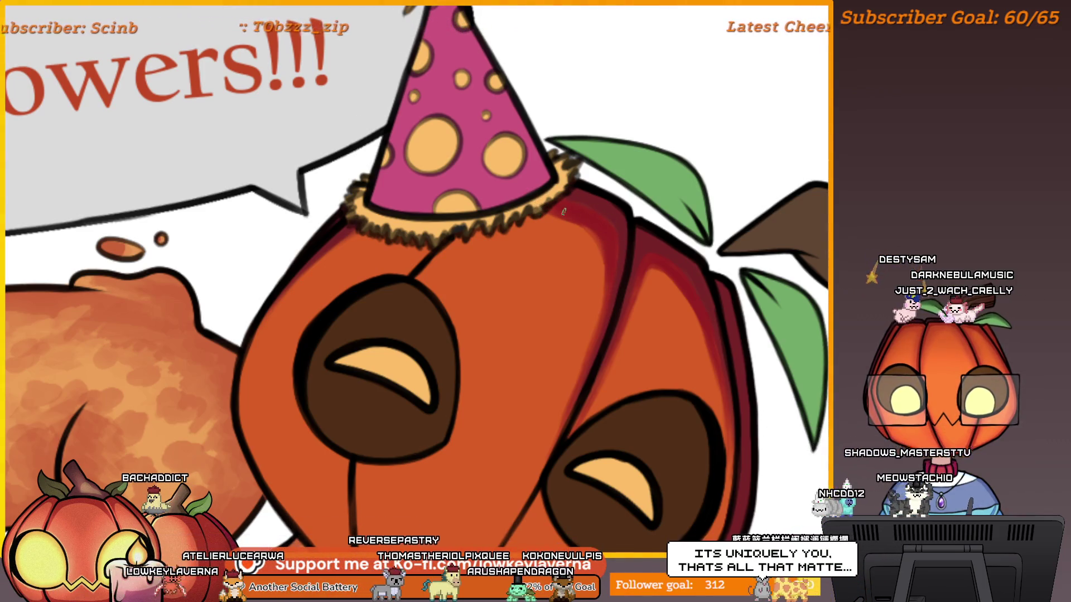
scroll(610, 315, down, 1)
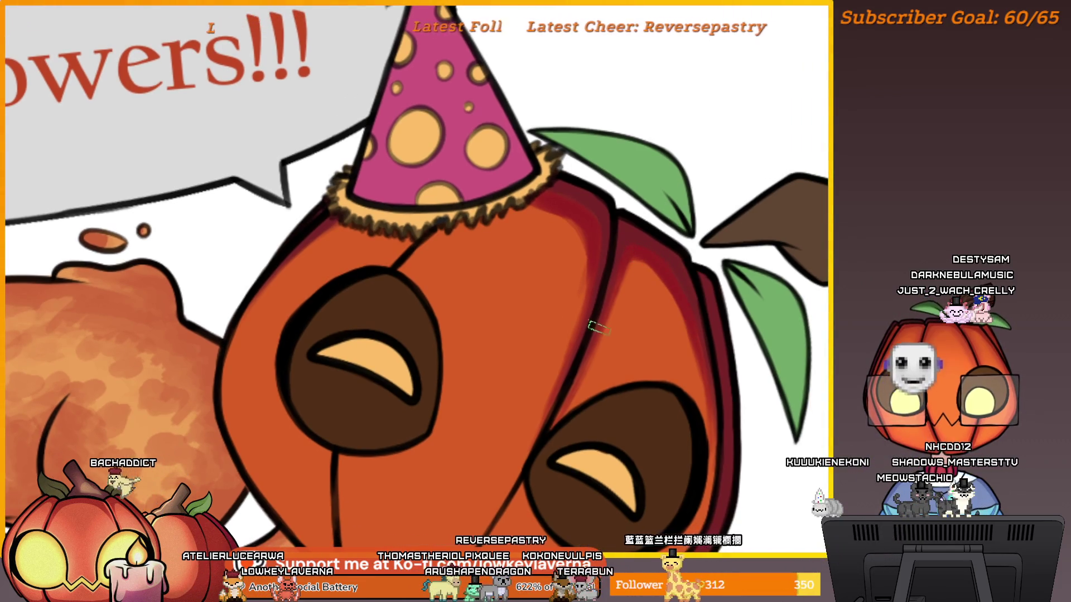
drag(592, 286, 647, 309)
- Mirror the view again, frame the party-hat pumpkin, and open then close the quick colour palette
key(m)
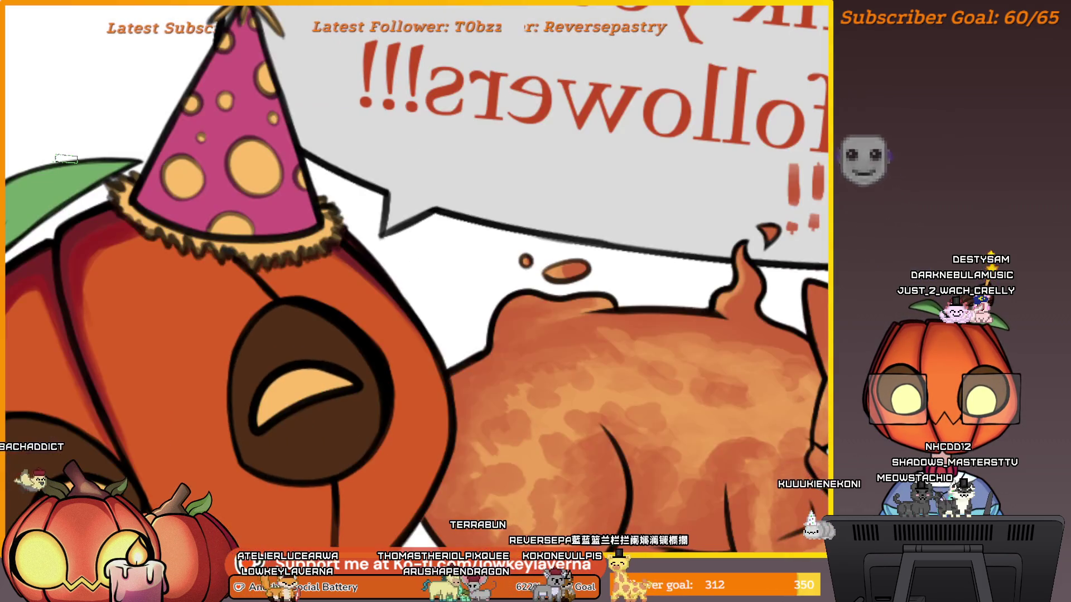
drag(275, 308, 627, 308)
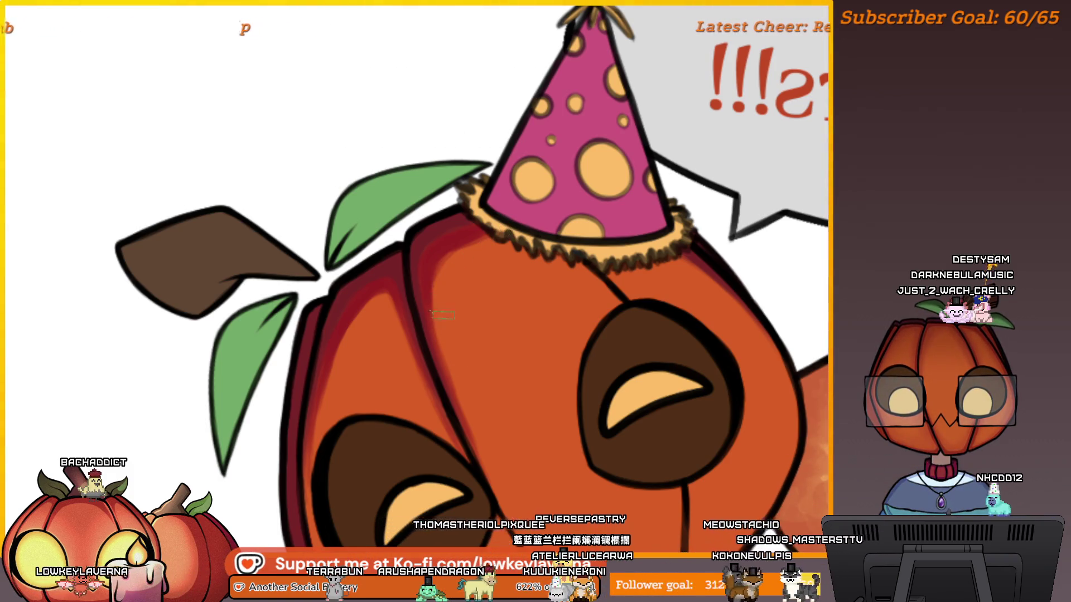
drag(486, 227, 542, 202)
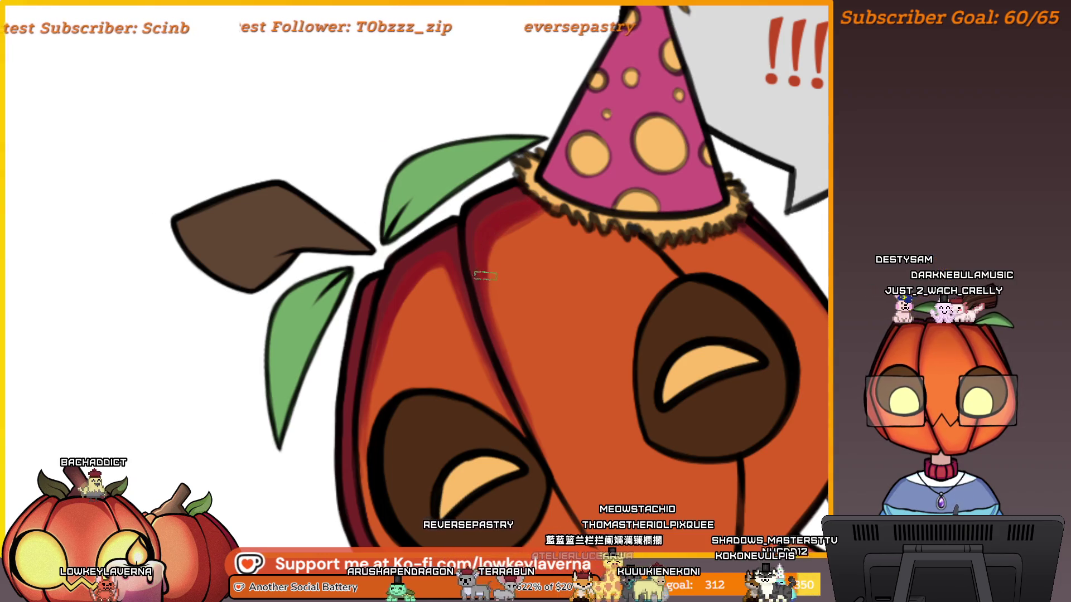
mouse_move(765, 215)
mouse_down()
mouse_move(734, 213)
mouse_move(601, 265)
mouse_up()
right_click(601, 265)
click(520, 362)
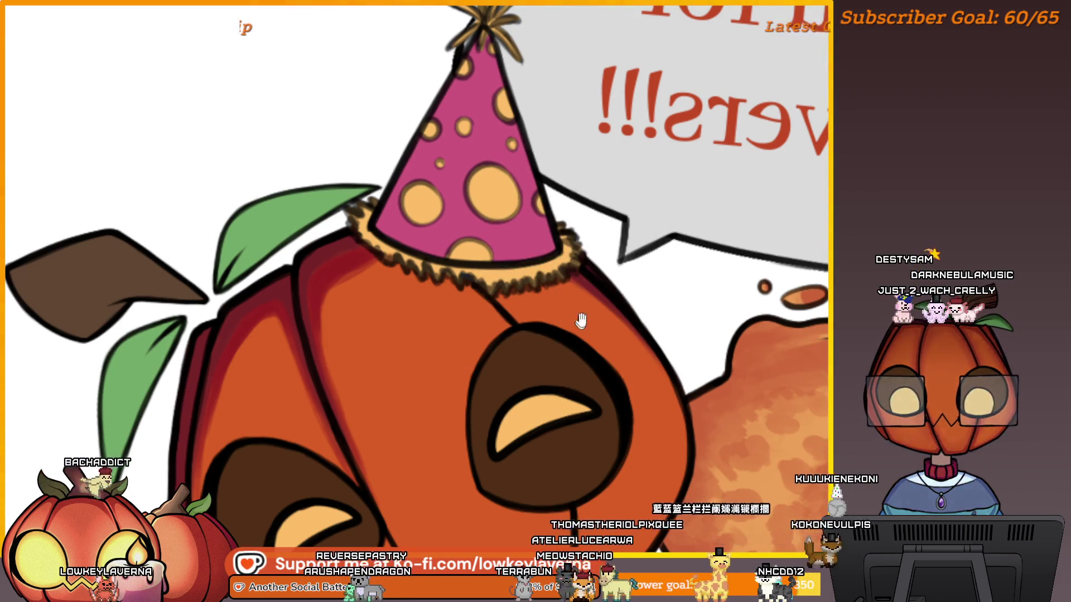
drag(605, 331, 574, 248)
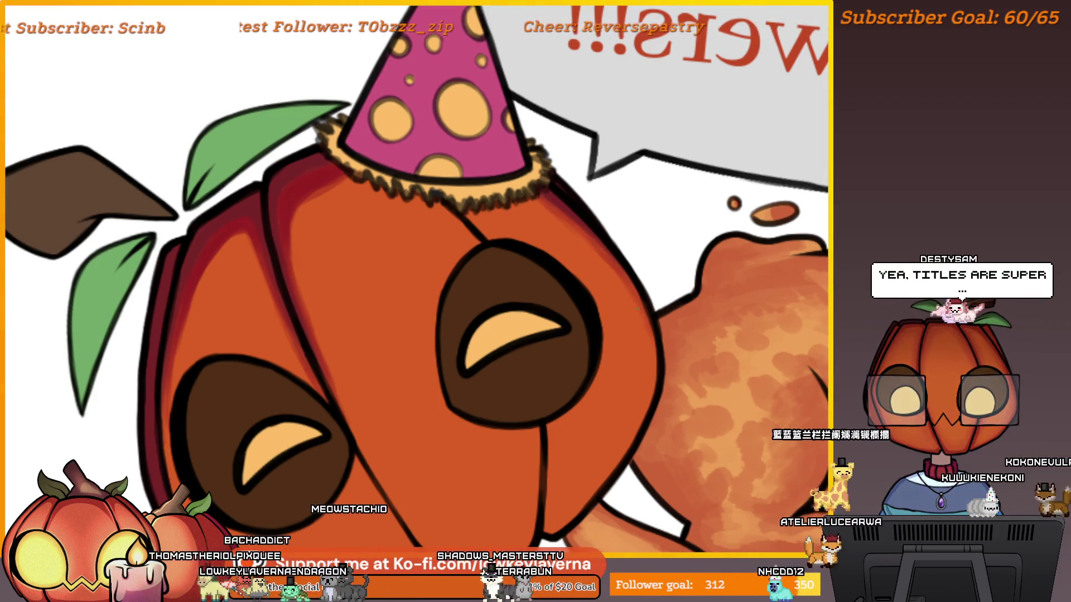
scroll(637, 309, down, 3)
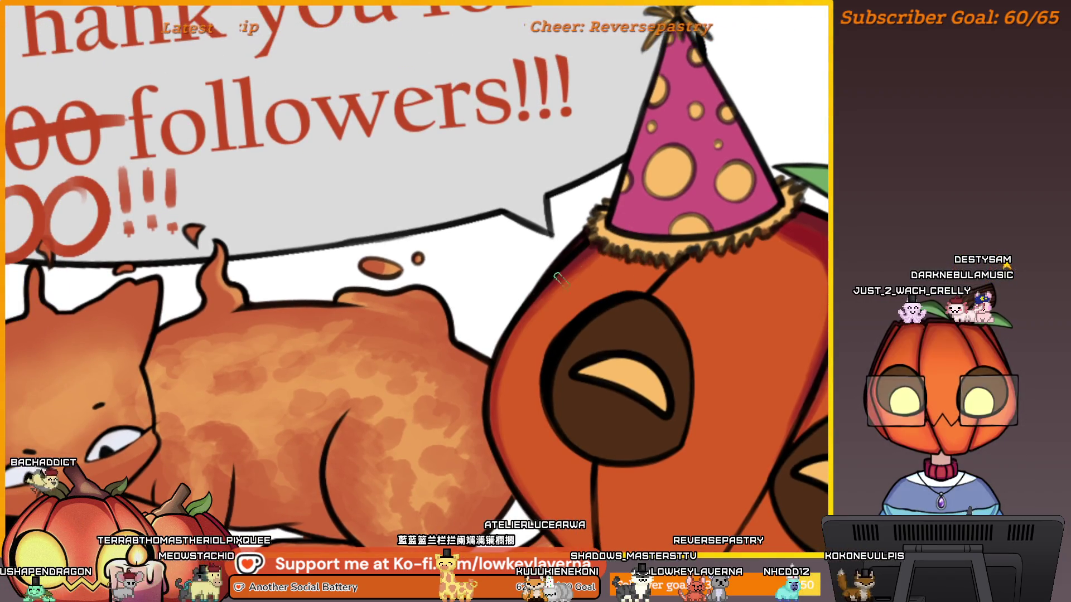
drag(559, 286, 518, 284)
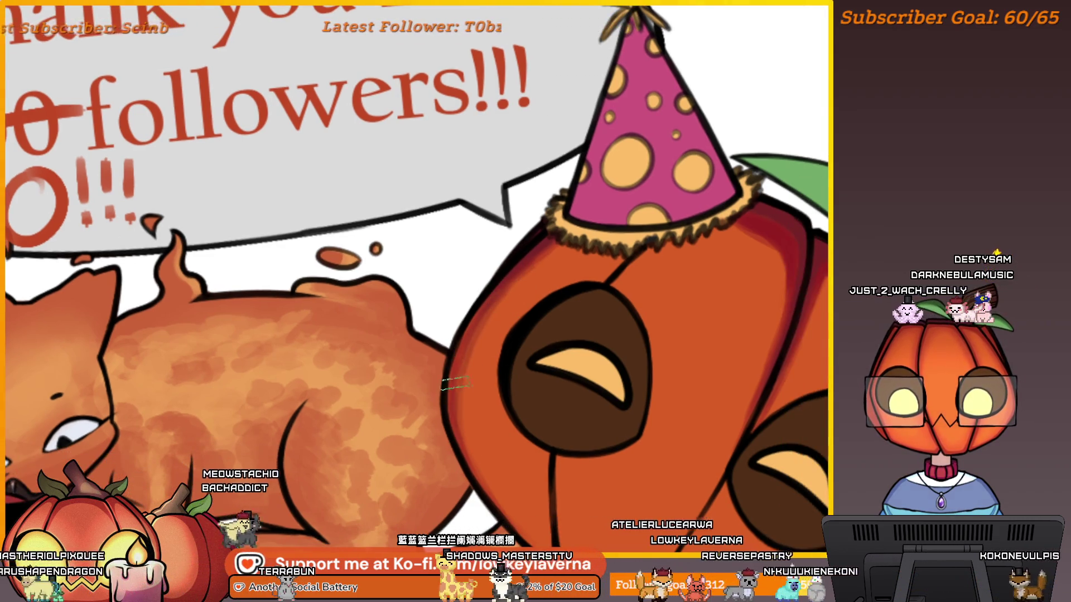
scroll(618, 354, right, 3)
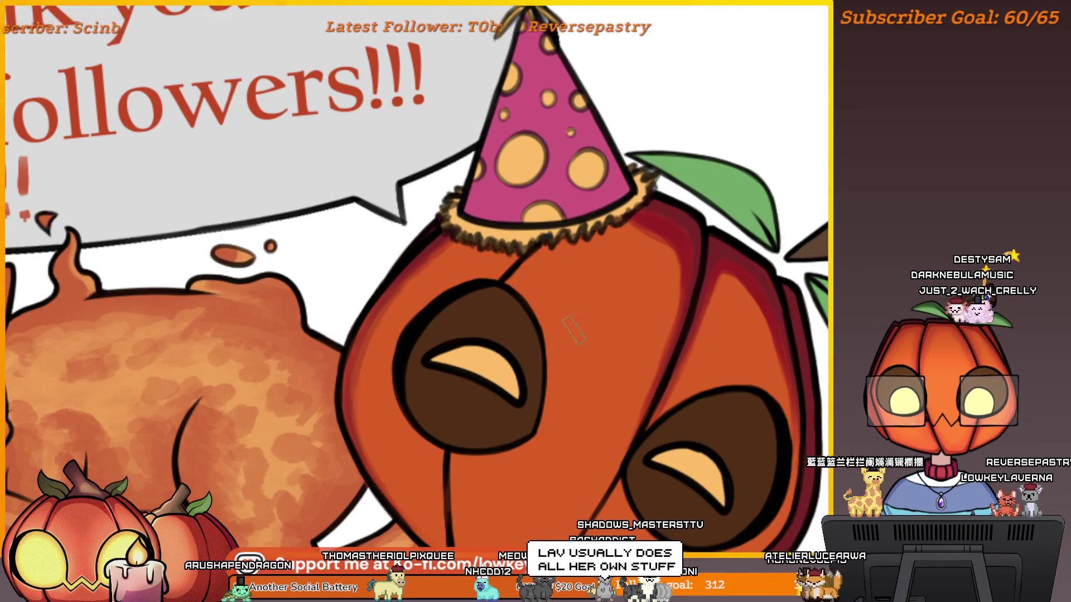
key(m)
key(m)
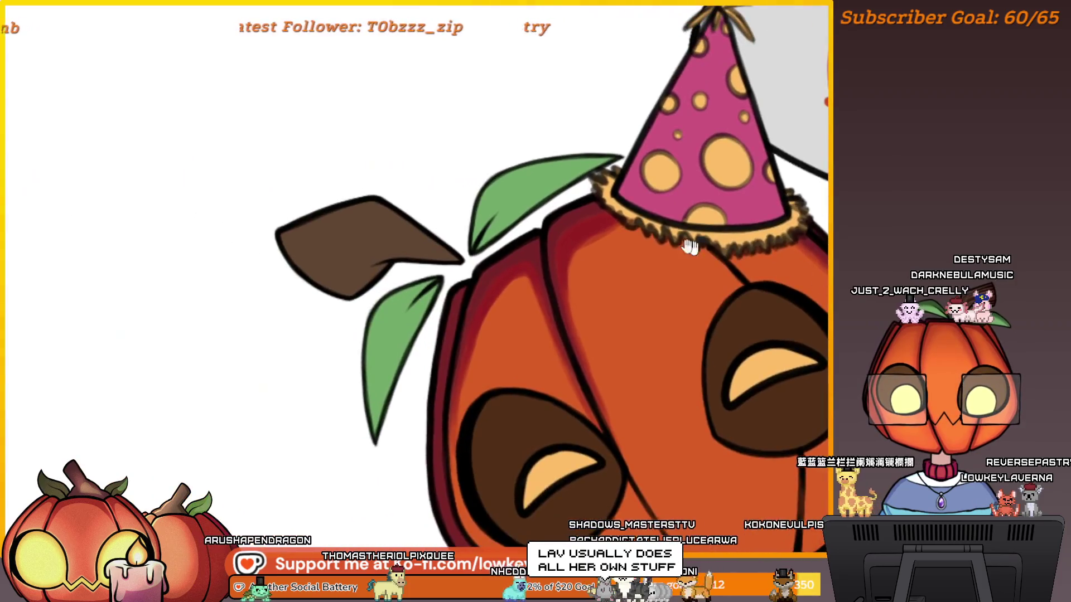
scroll(661, 284, up, 2)
scroll(659, 285, up, 2)
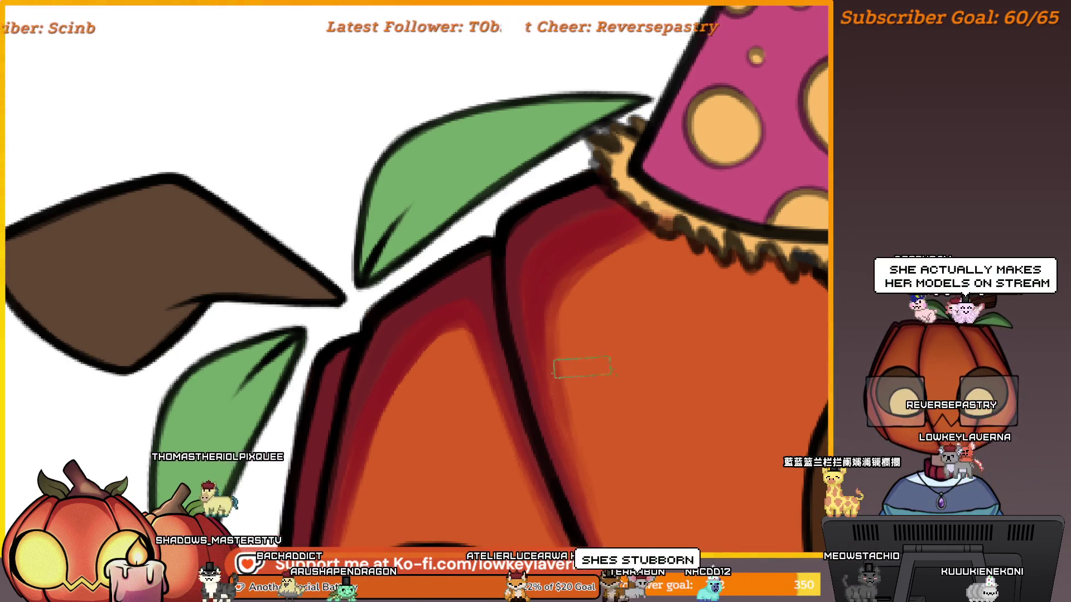
scroll(582, 367, down, 3)
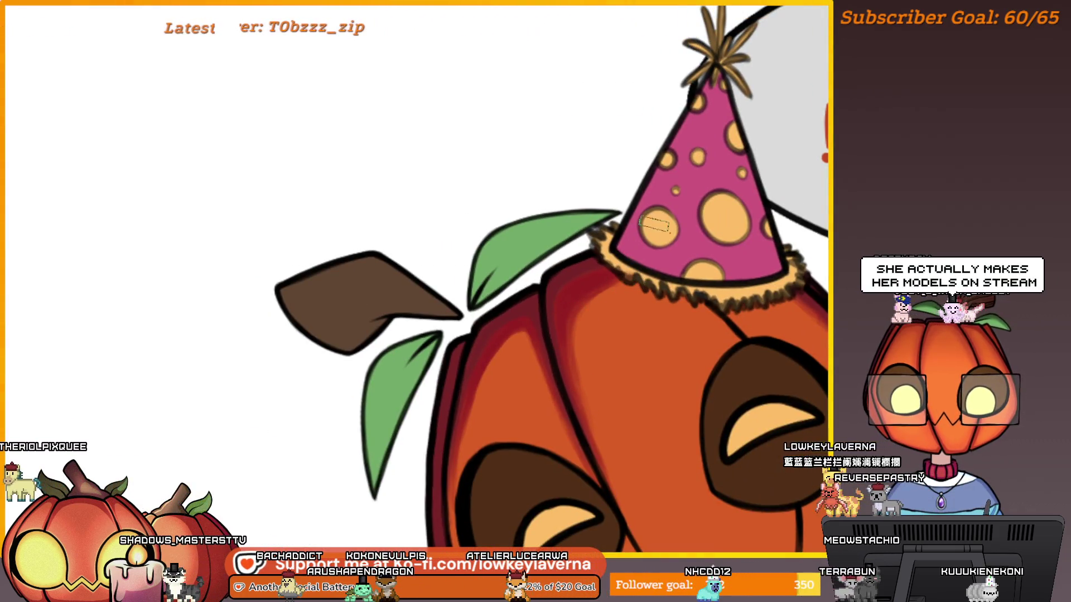
drag(655, 224, 643, 264)
scroll(641, 313, up, 2)
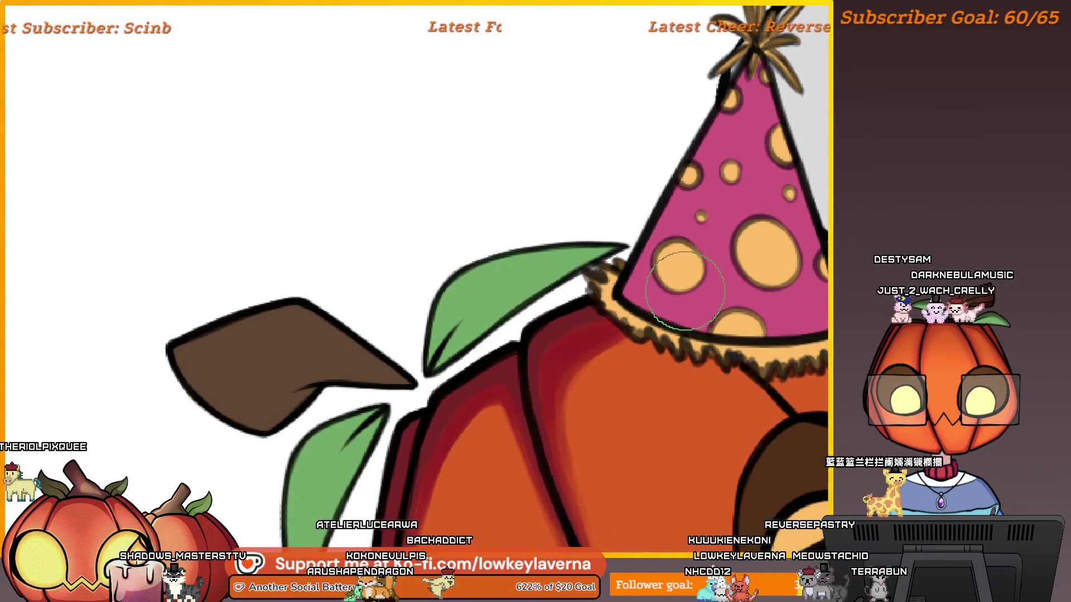
drag(580, 331, 700, 212)
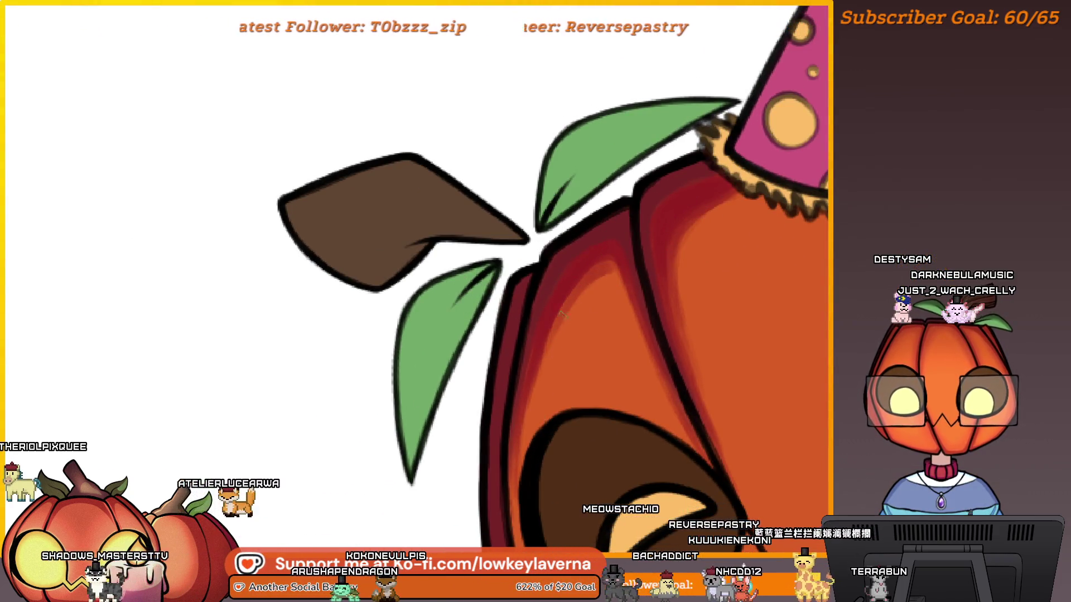
key(m)
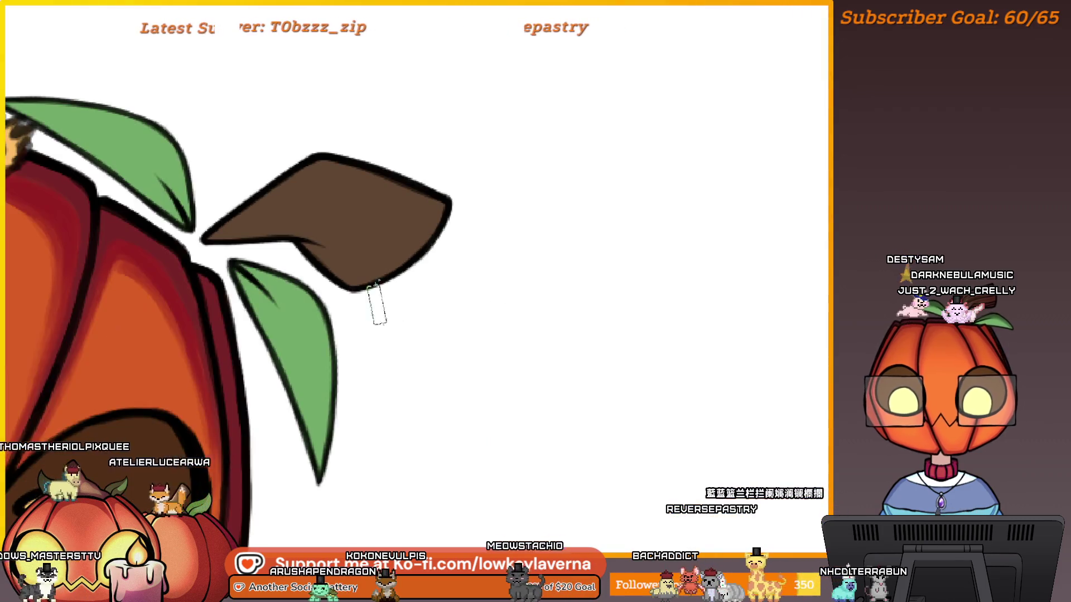
drag(374, 304, 676, 217)
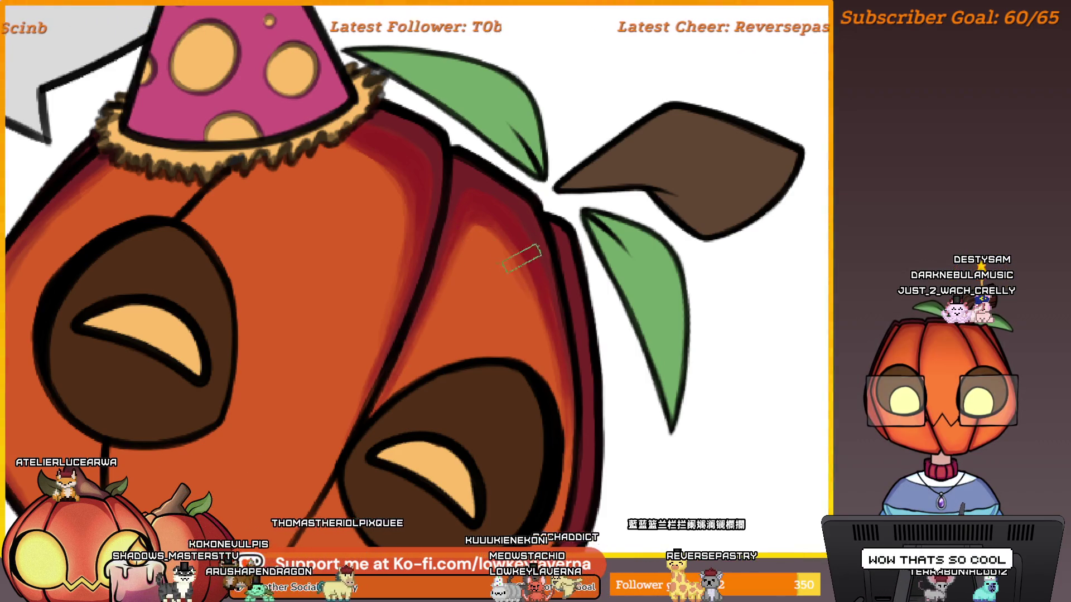
scroll(534, 276, down, 1)
- Zoom around the artwork and eyedrop a colour from the pumpkin's eye
scroll(534, 276, down, 3)
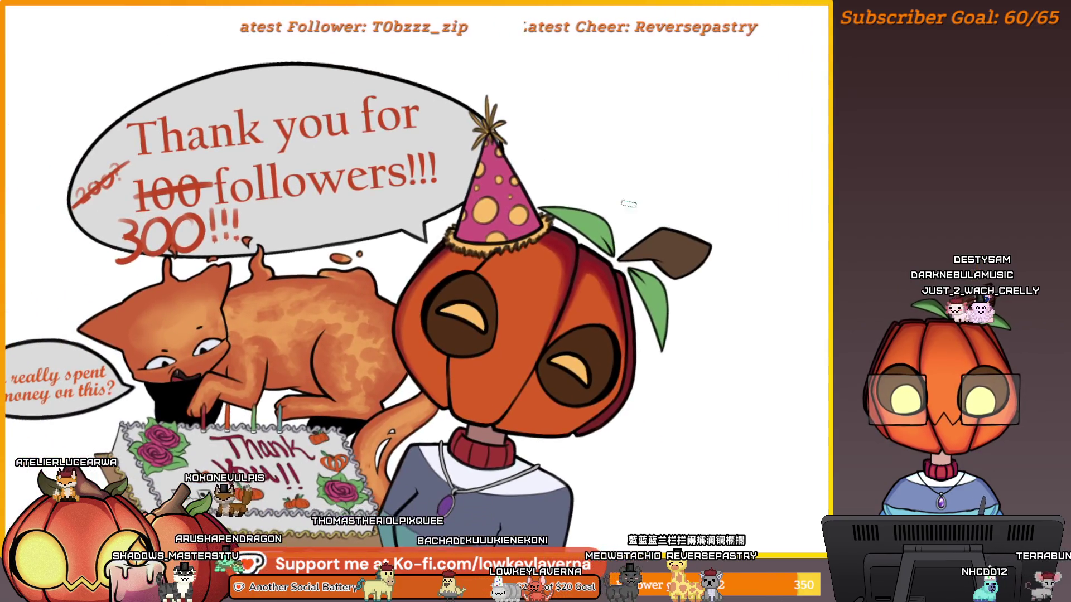
scroll(566, 235, up, 3)
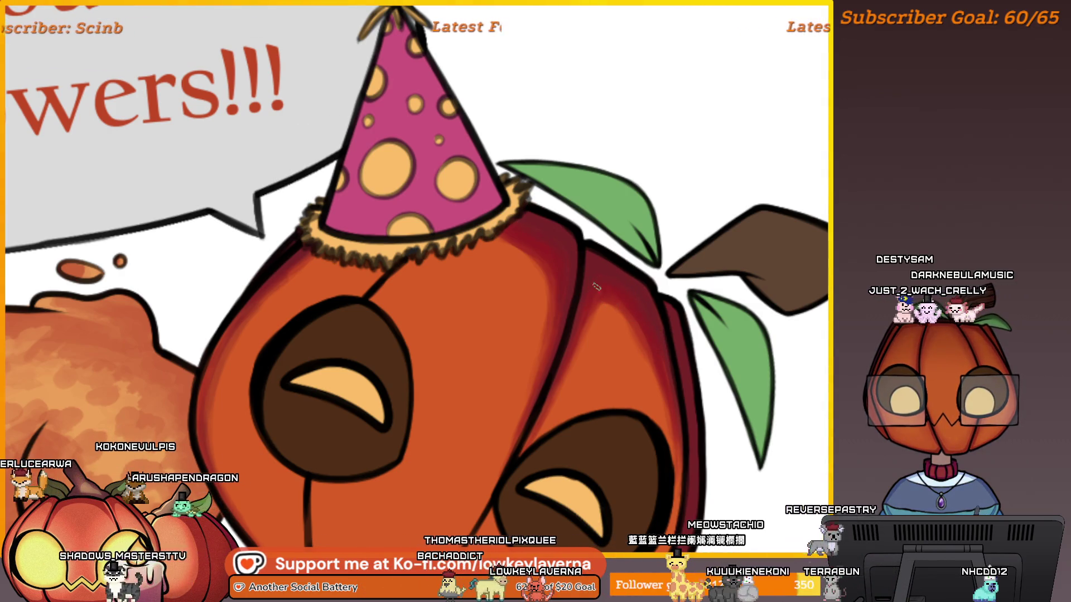
scroll(646, 332, down, 5)
scroll(752, 241, up, 2)
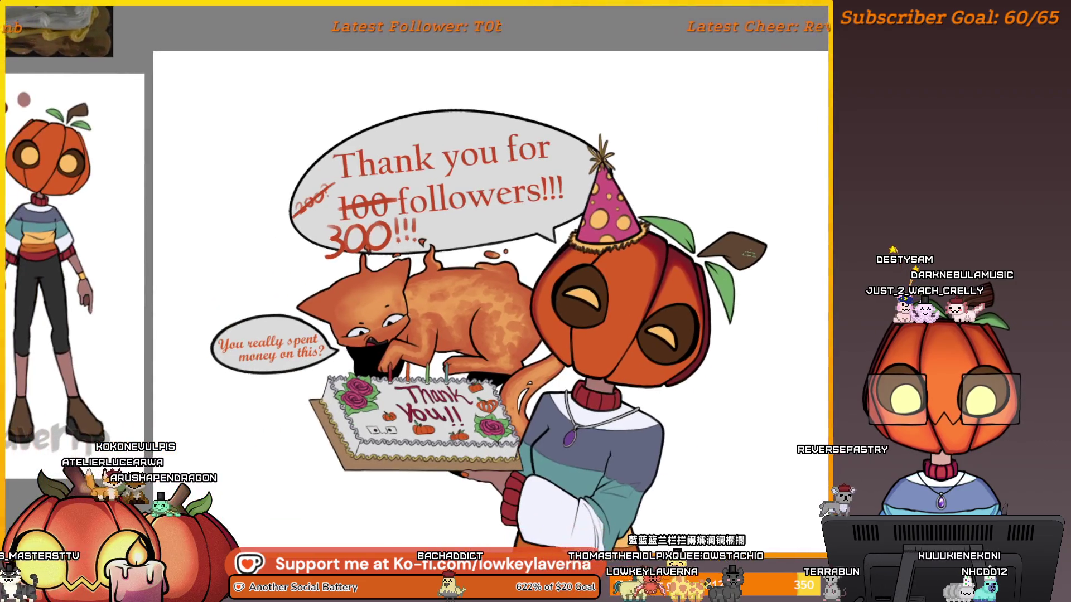
scroll(725, 256, down, 2)
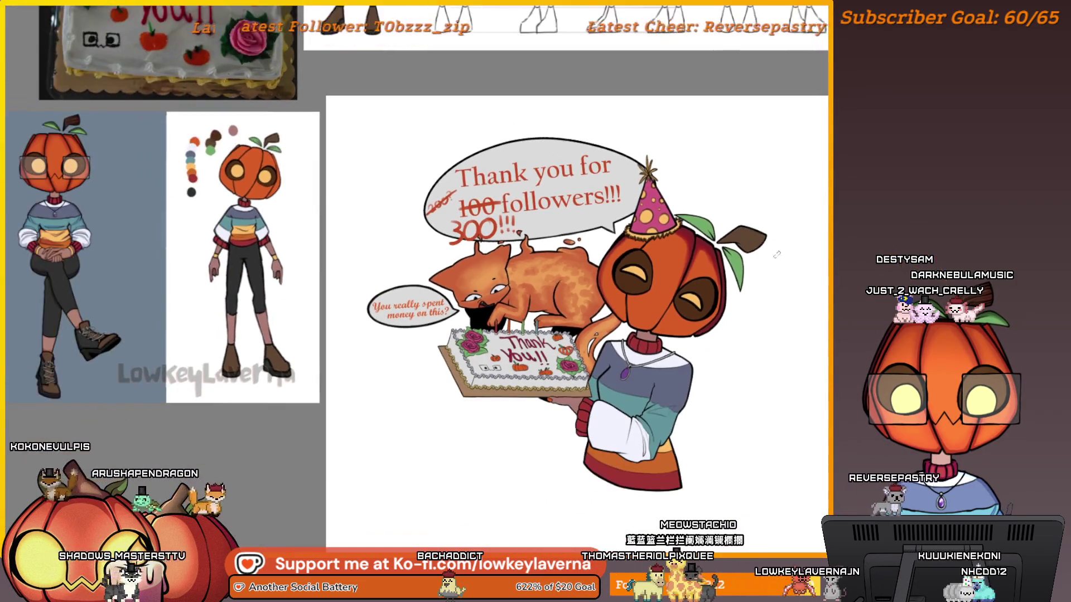
scroll(674, 276, up, 1)
mouse_move(674, 276)
mouse_down()
mouse_move(531, 279)
mouse_move(298, 347)
mouse_move(689, 254)
mouse_up()
scroll(689, 255, up, 4)
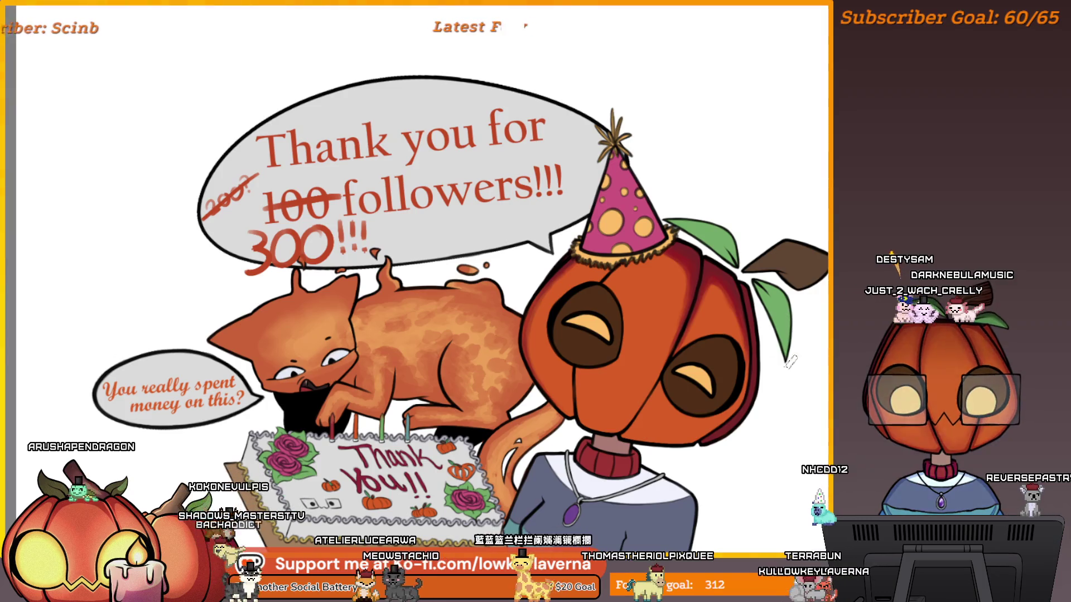
key(ctrl)
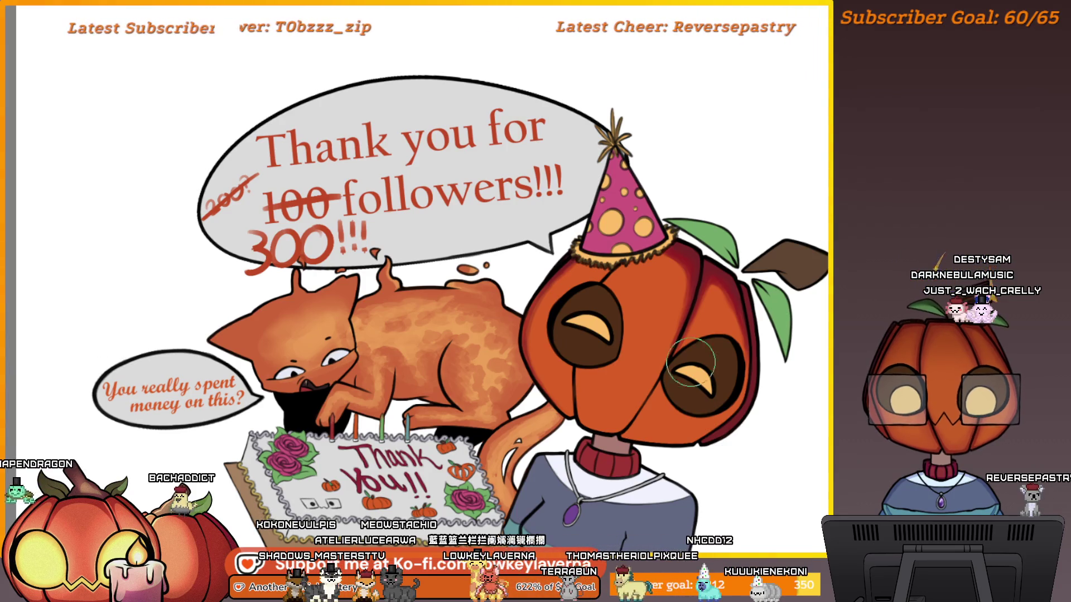
- Softly brighten the pumpkin's left eye area, discarding a right-eye stroke, then mirror the view
drag(691, 362, 702, 386)
key(ctrl+z)
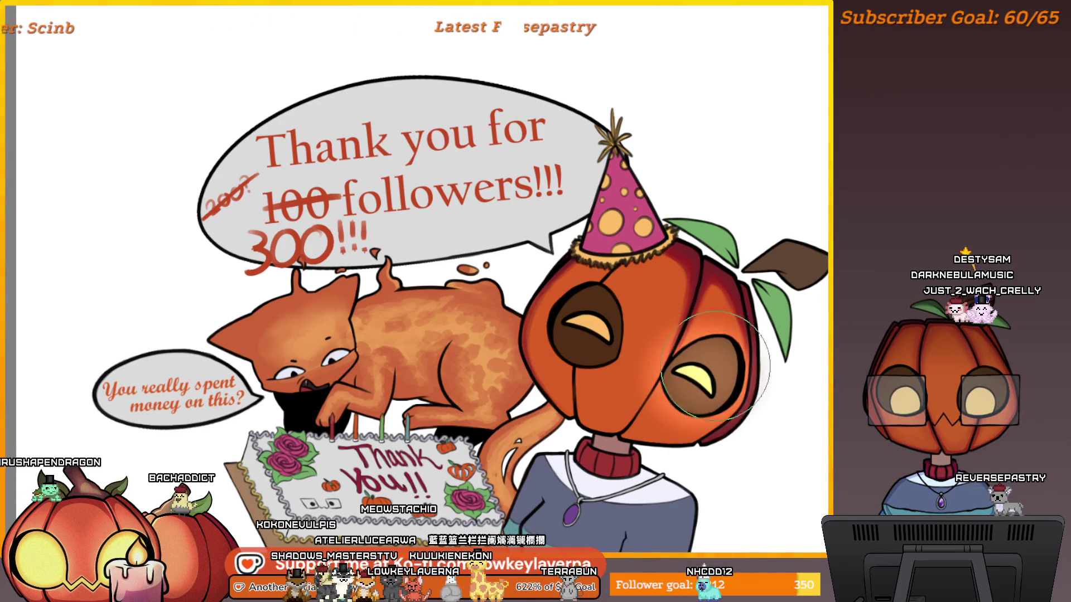
scroll(716, 365, down, 1)
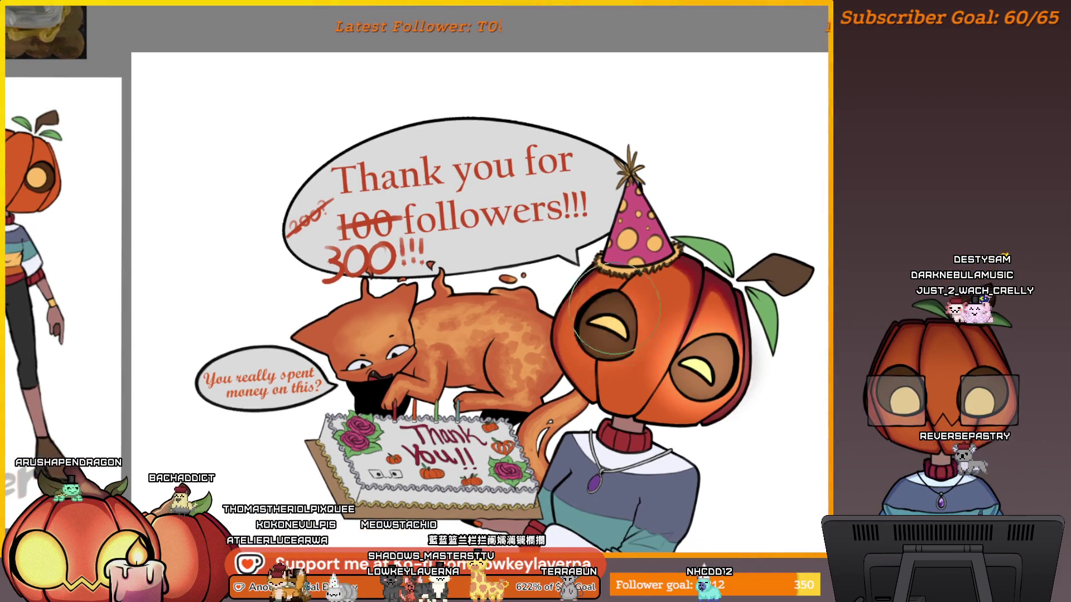
mouse_move(615, 310)
mouse_down()
mouse_move(629, 318)
mouse_move(609, 331)
mouse_up()
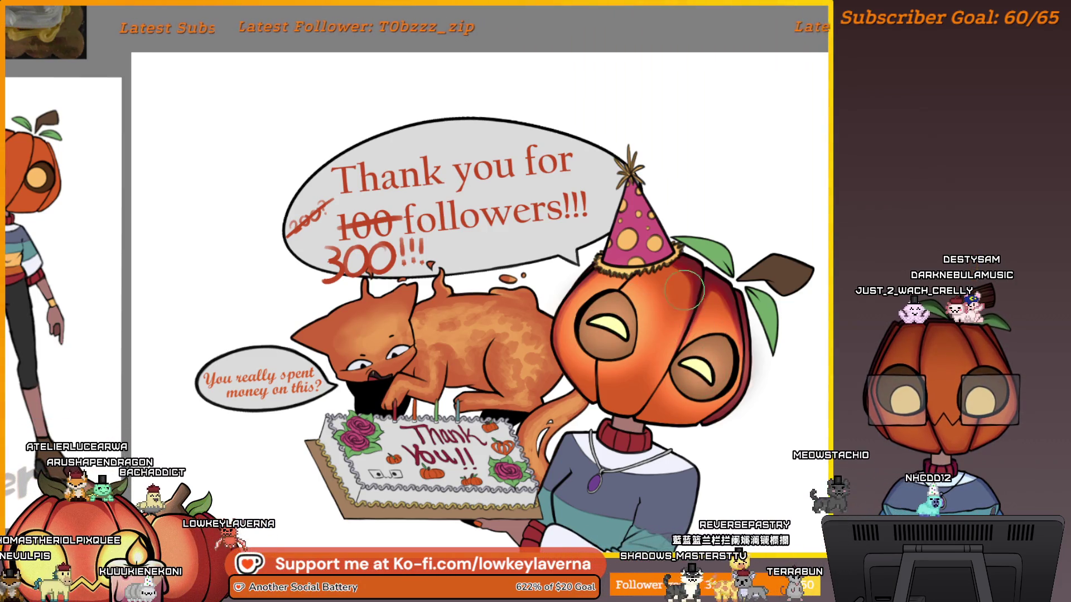
key(m)
scroll(565, 28, up, 2)
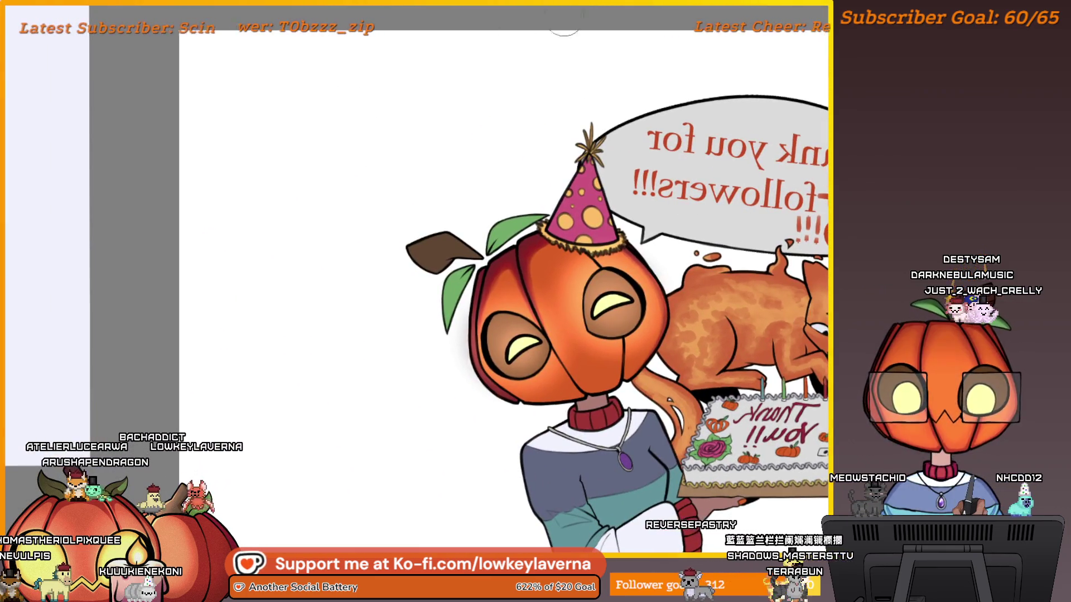
- Undo the head glow, magic-wand both eyes, shade them darker brown, and deselect
key(ctrl+z)
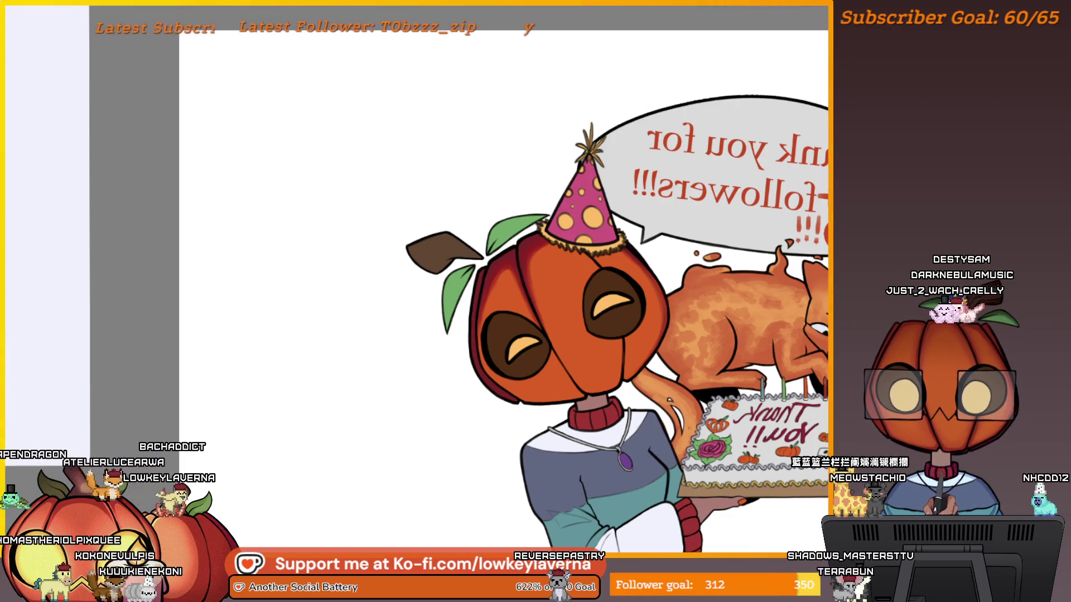
click(533, 321)
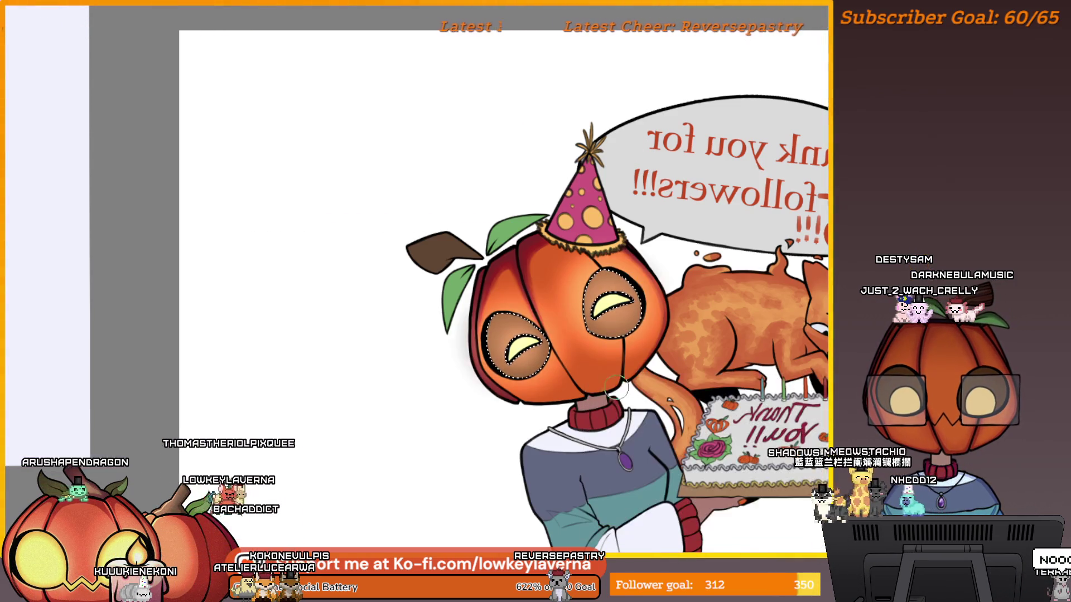
drag(646, 318, 662, 290)
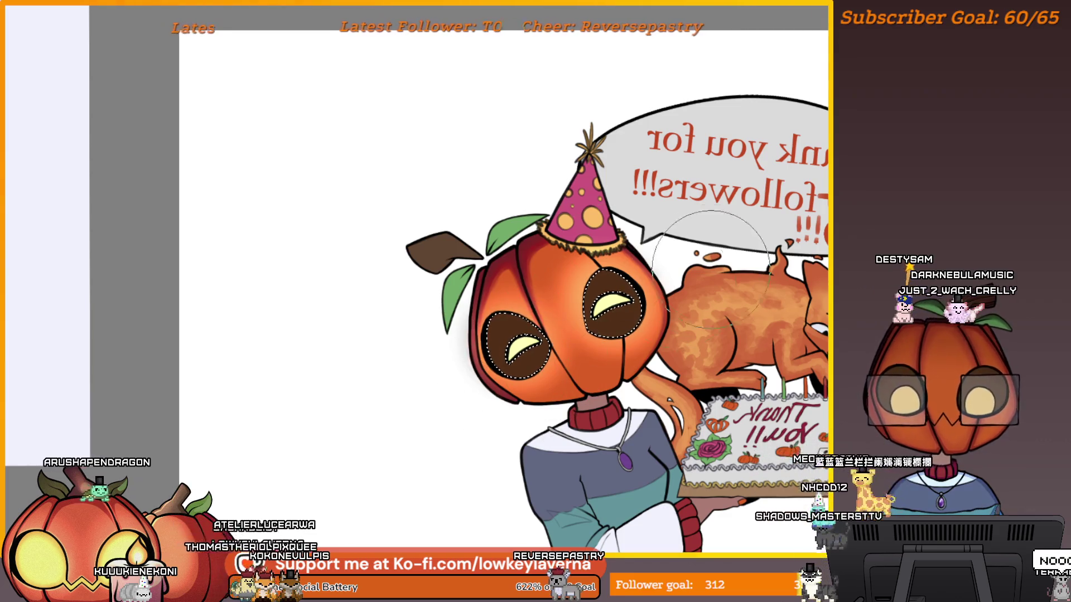
key(bracketleft)
key(bracketleft)
key(bracketleft)
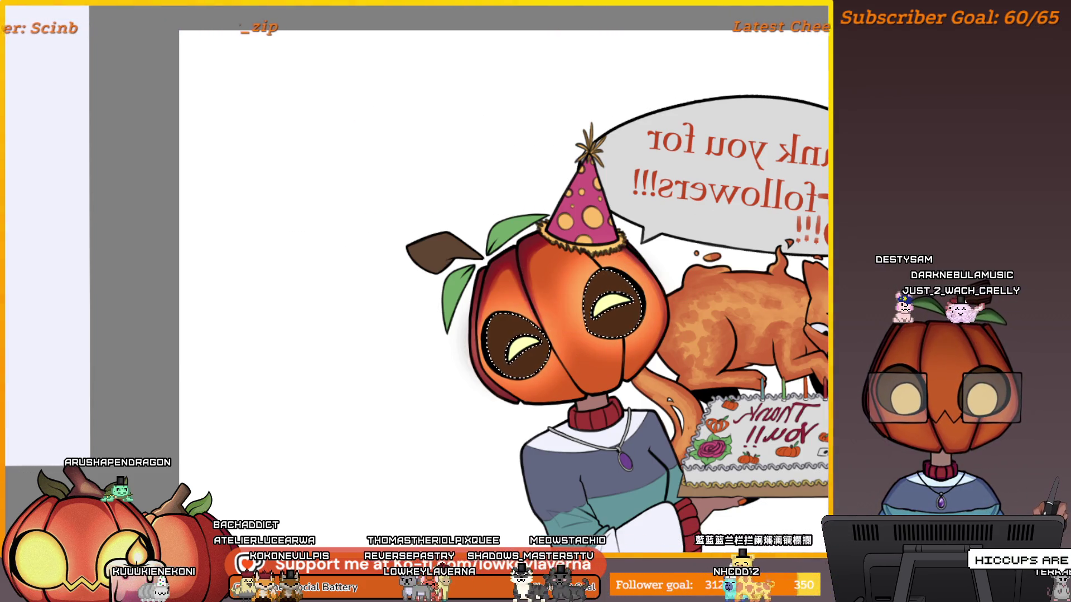
key(ctrl+d)
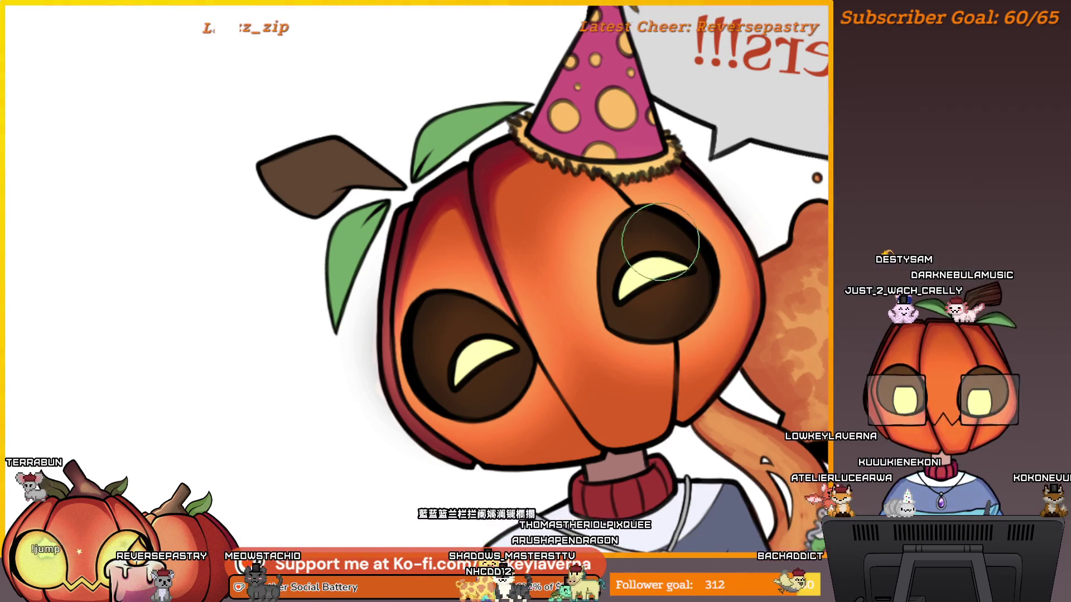
- Reframe the pumpkin face and undo/redo to compare the eyes with and without shading
mouse_move(701, 396)
mouse_down()
mouse_move(725, 446)
mouse_move(797, 408)
mouse_up()
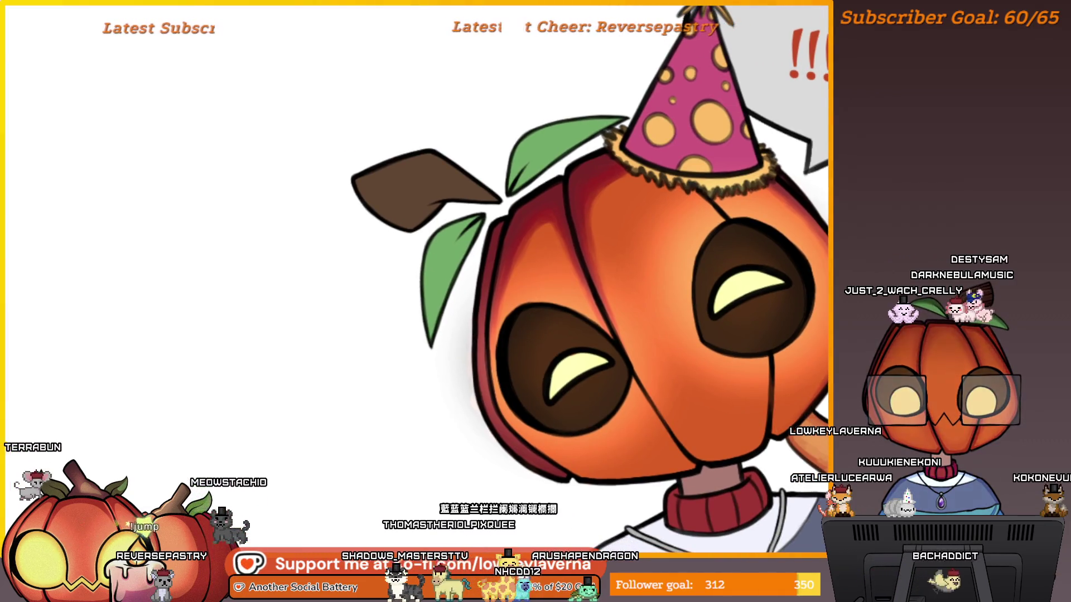
drag(707, 276, 681, 326)
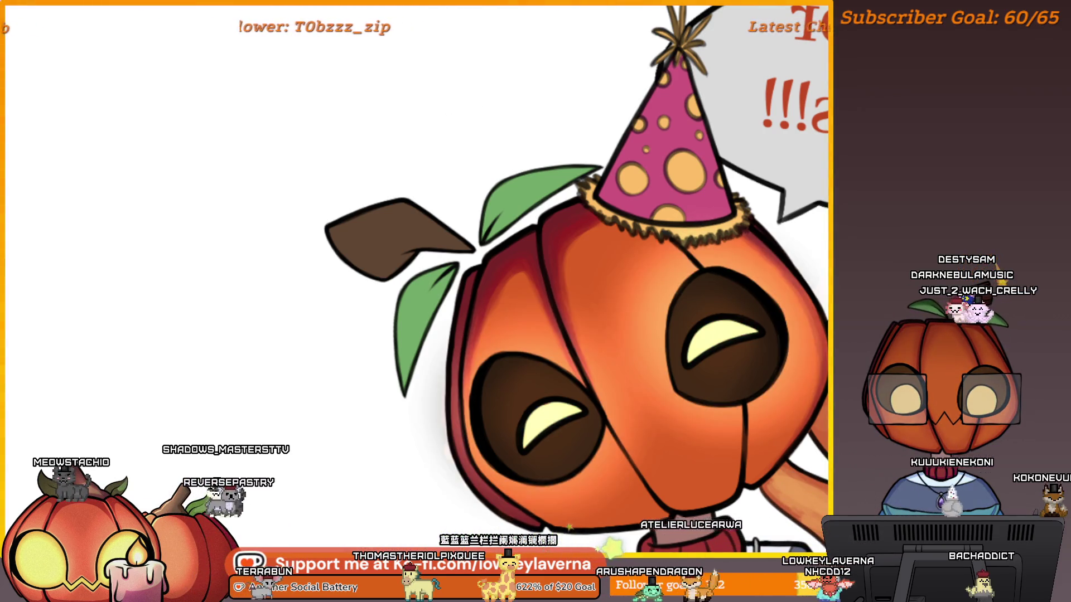
key(ctrl+z)
key(ctrl+shift+z)
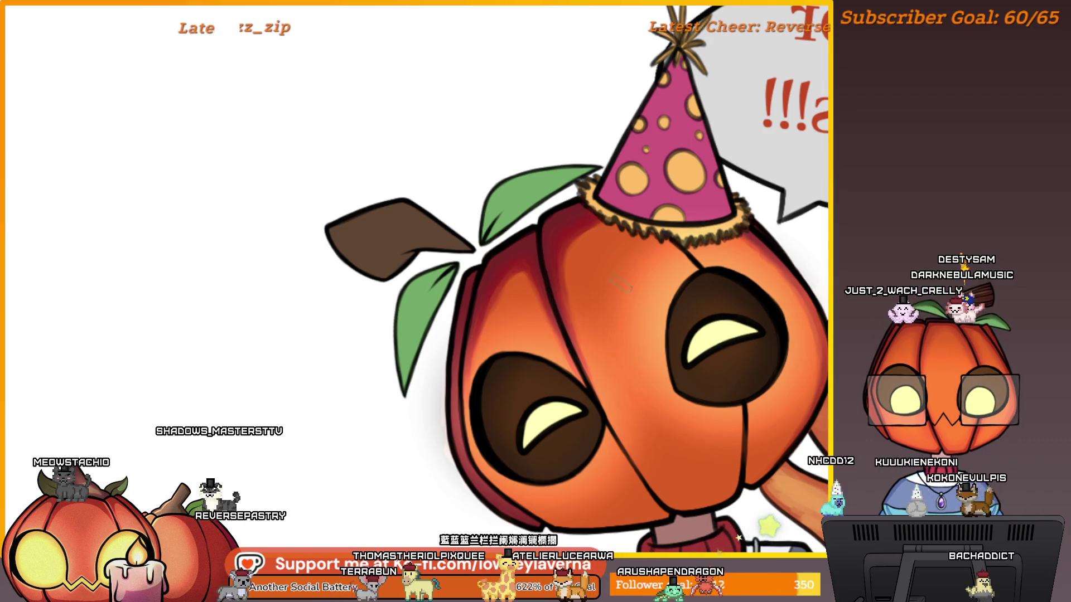
scroll(621, 282, down, 2)
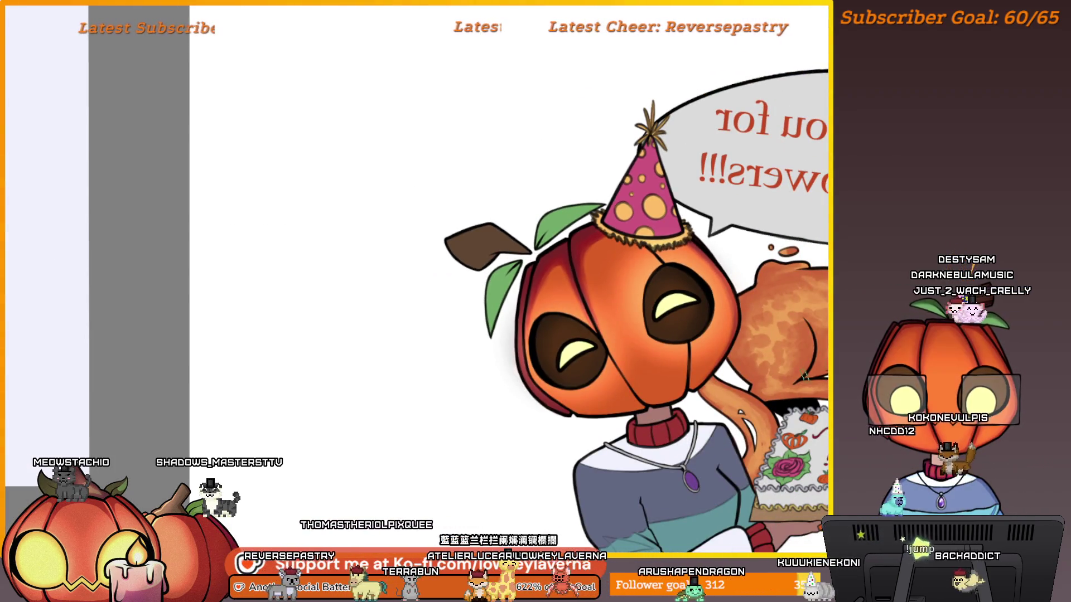
scroll(721, 326, down, 3)
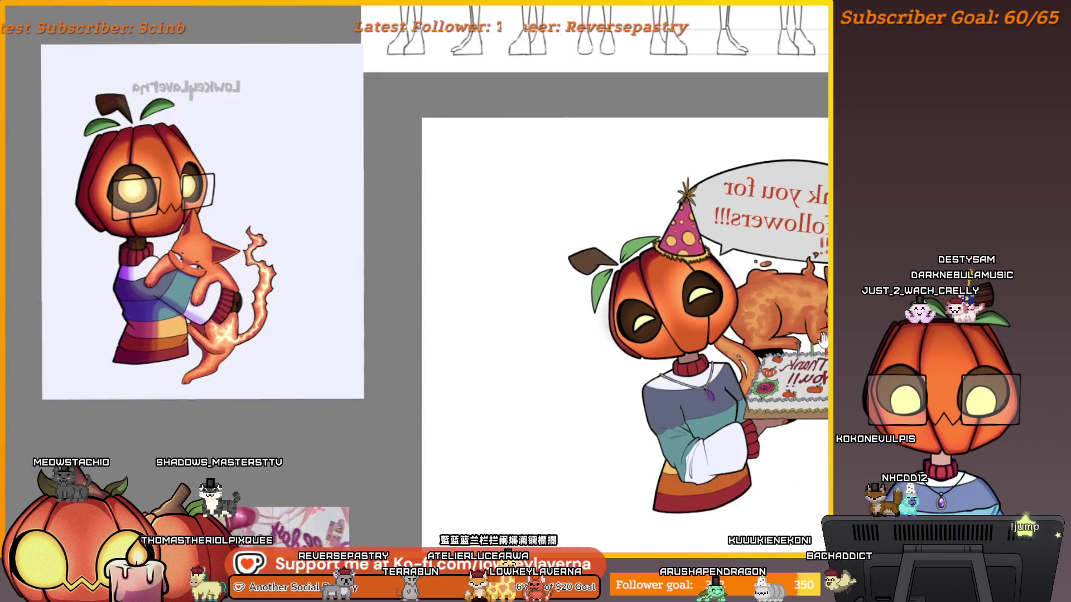
scroll(716, 283, left, 10)
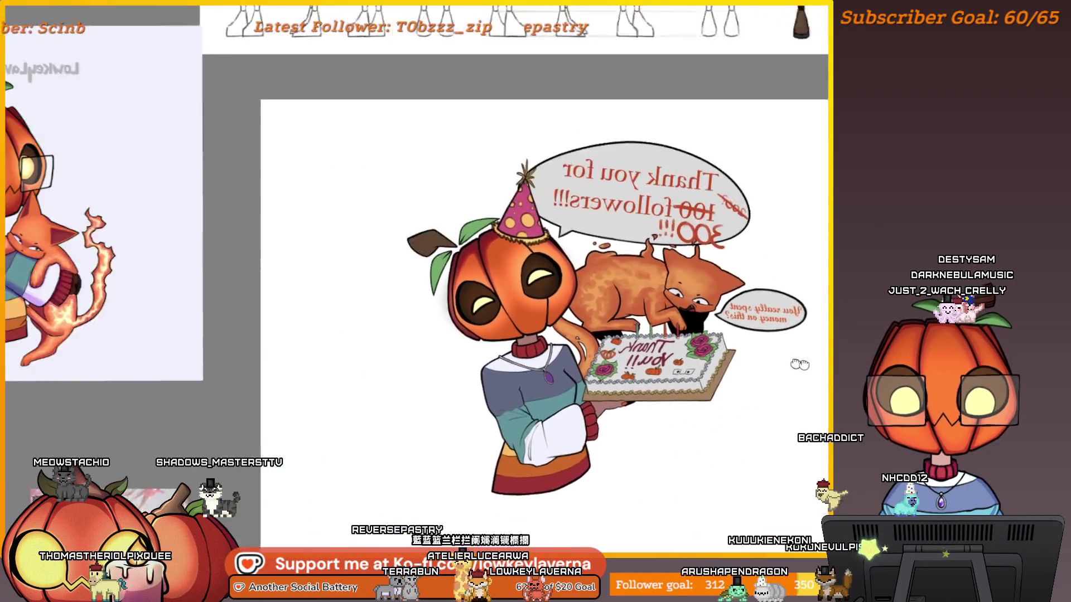
scroll(577, 243, up, 5)
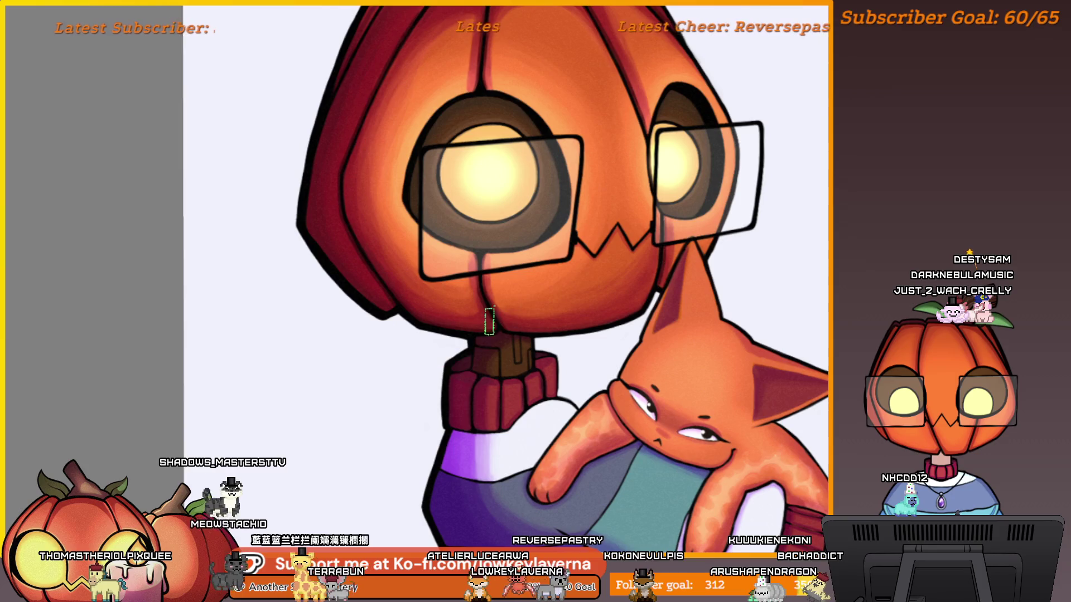
scroll(502, 334, down, 5)
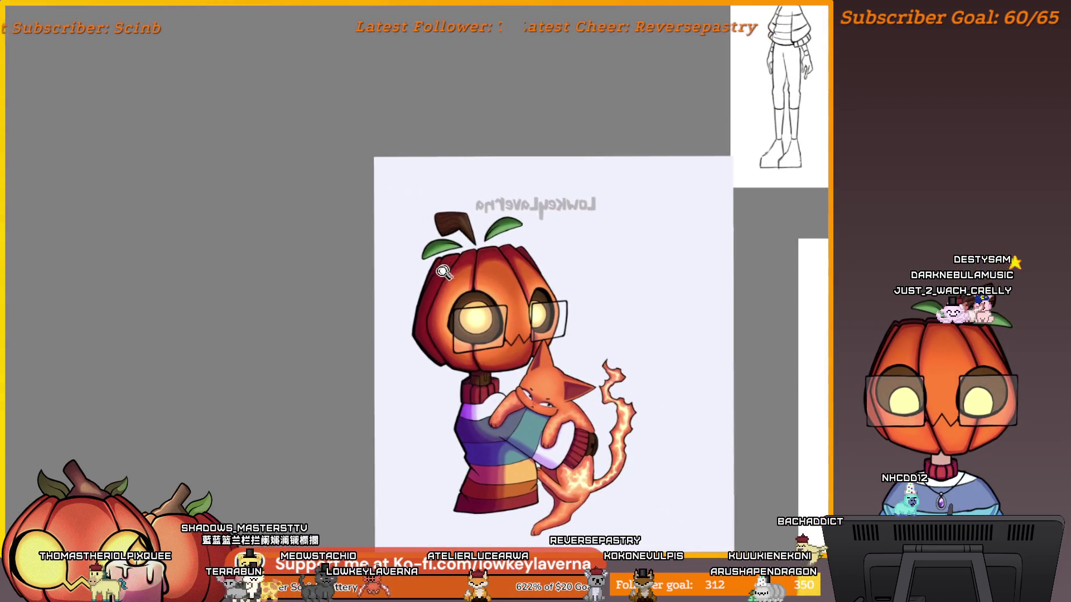
scroll(483, 228, up, 5)
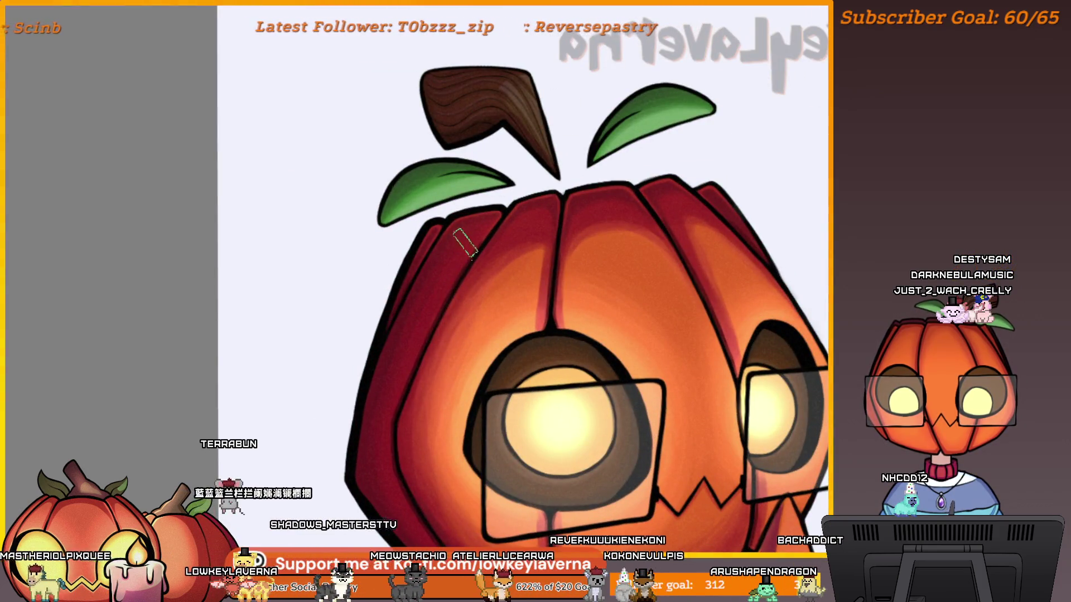
scroll(446, 262, right, 5)
scroll(446, 262, down, 5)
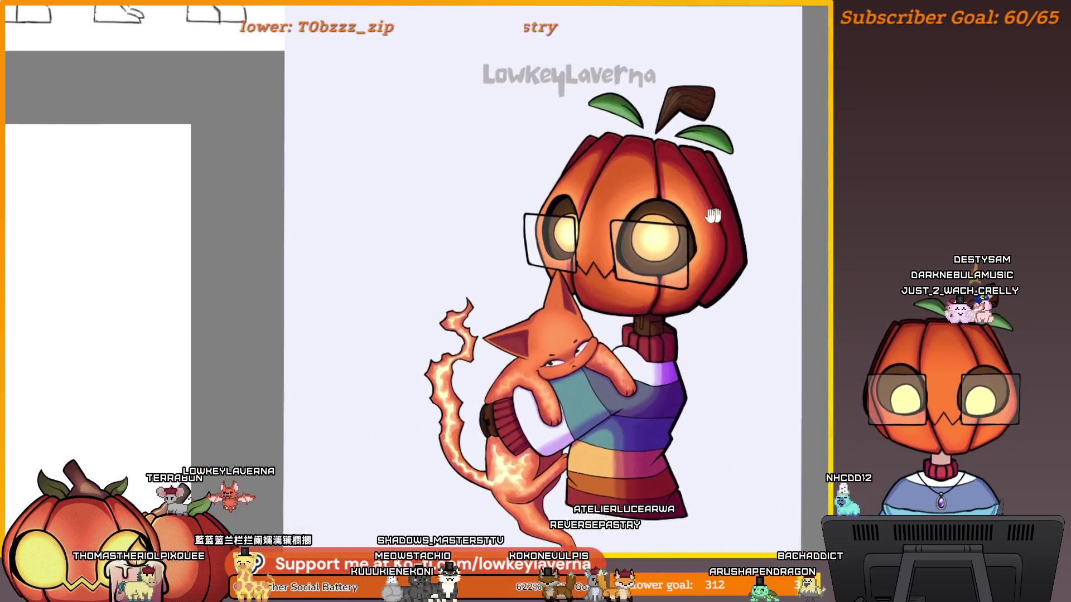
scroll(580, 399, up, 3)
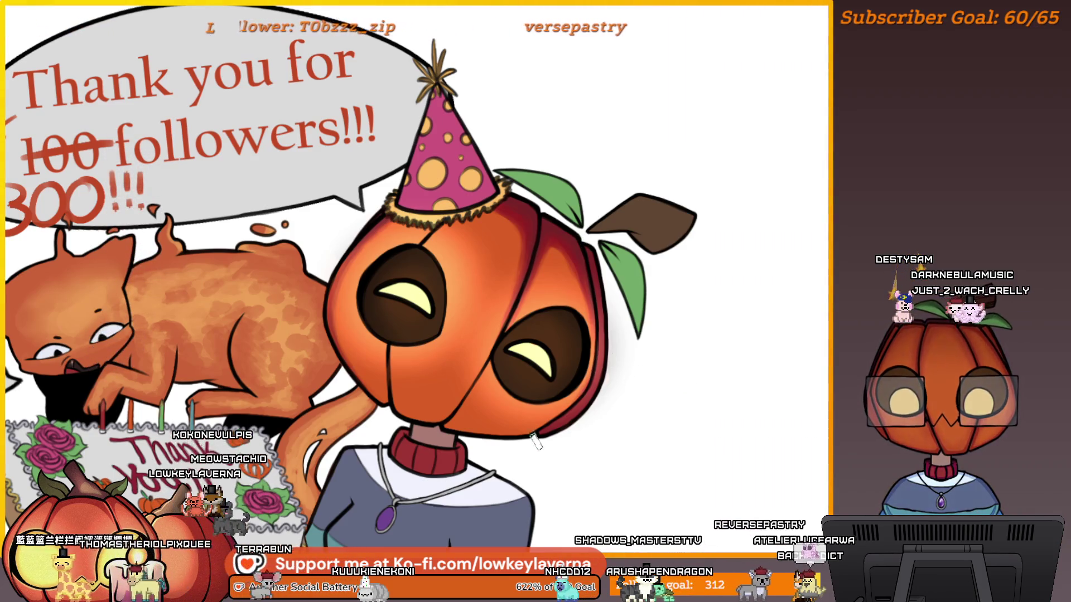
scroll(716, 380, down, 5)
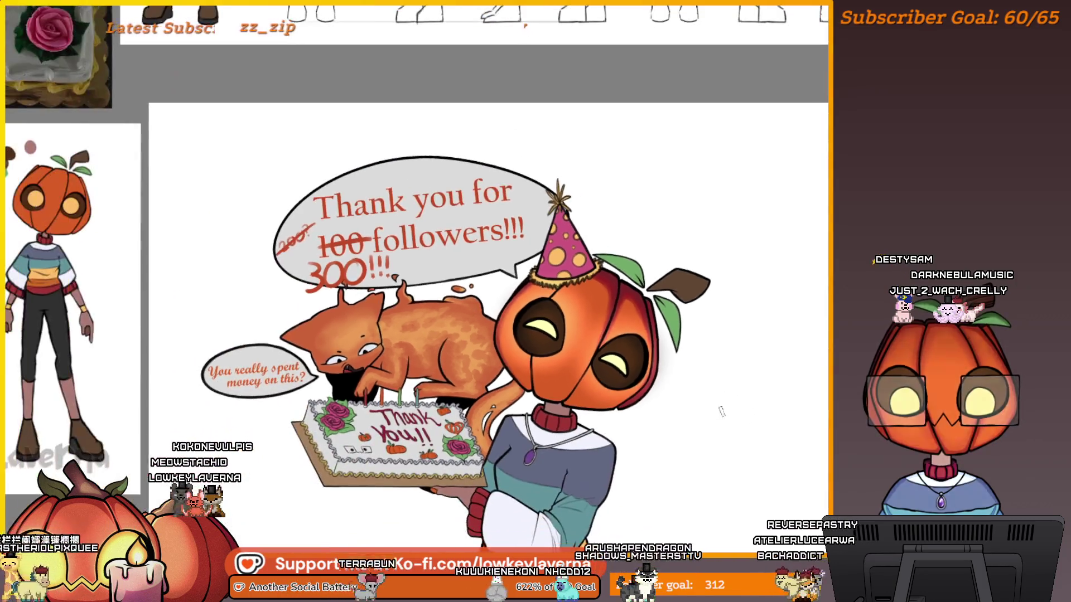
scroll(724, 430, up, 2)
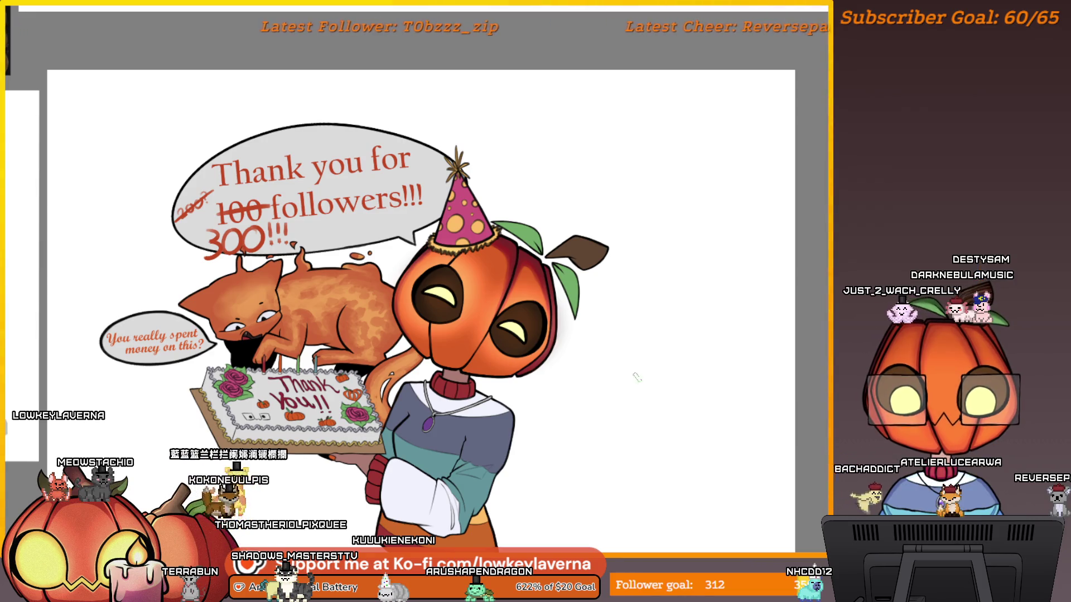
key(Right)
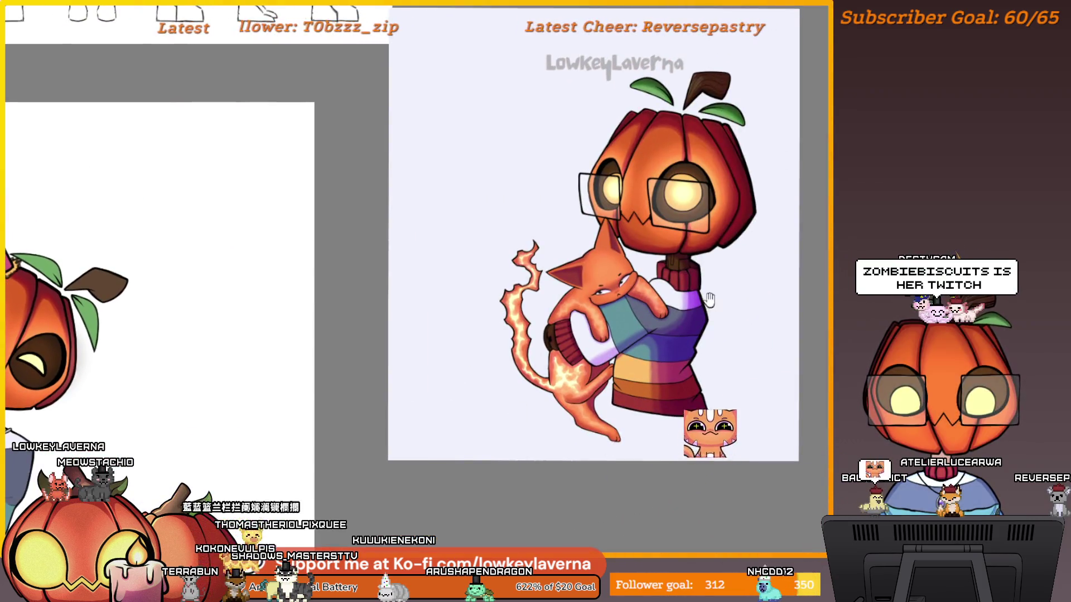
scroll(635, 235, up, 2)
scroll(704, 246, up, 2)
scroll(765, 254, down, 4)
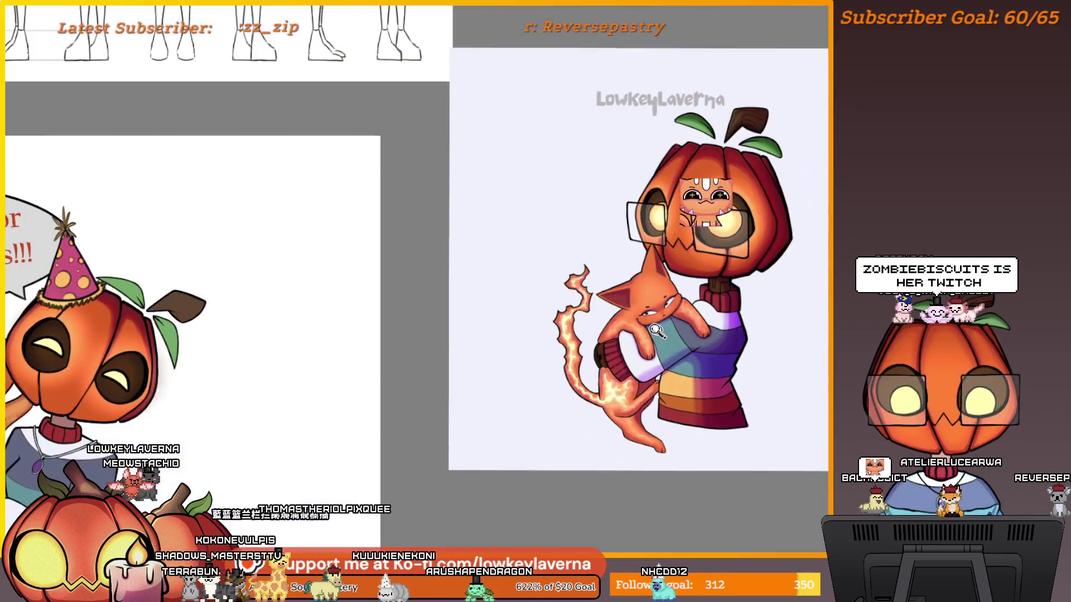
drag(357, 347, 518, 313)
scroll(518, 313, down, 3)
scroll(535, 381, up, 3)
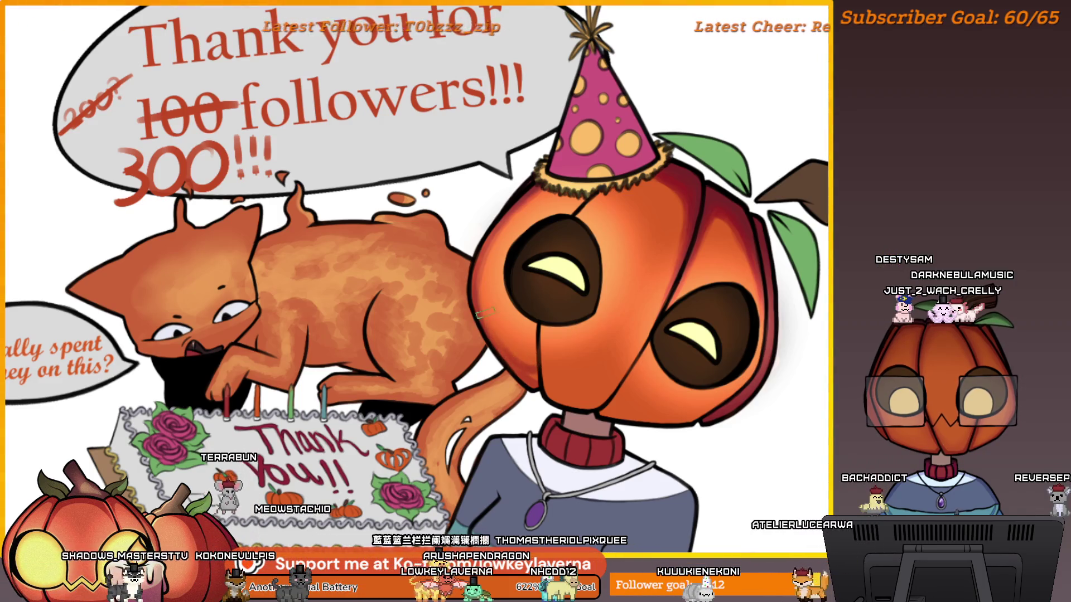
drag(535, 382, 454, 367)
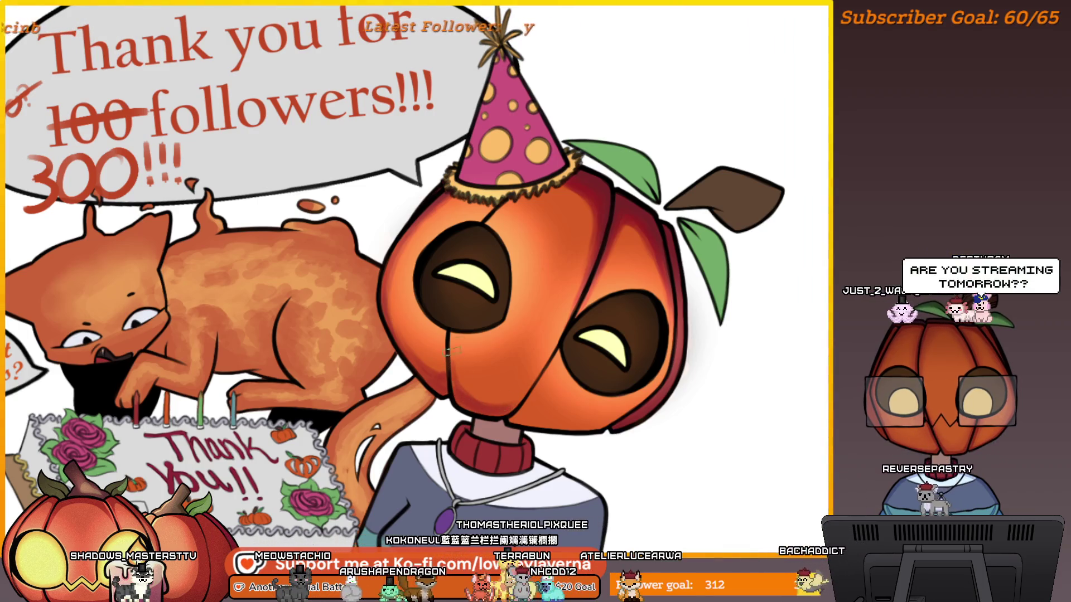
drag(548, 350, 626, 328)
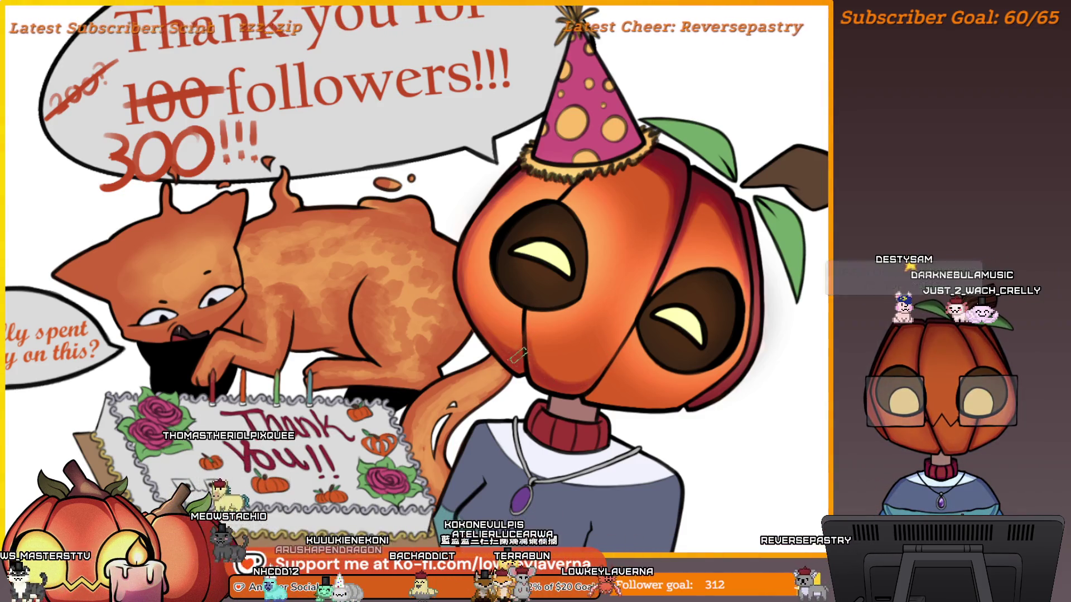
drag(524, 359, 459, 341)
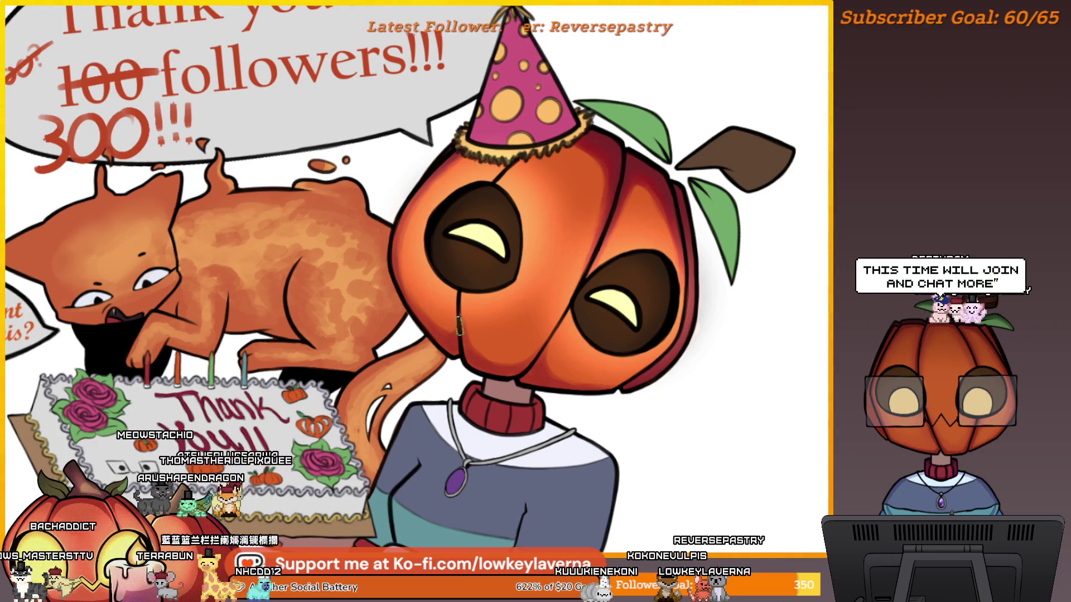
scroll(482, 223, down, 3)
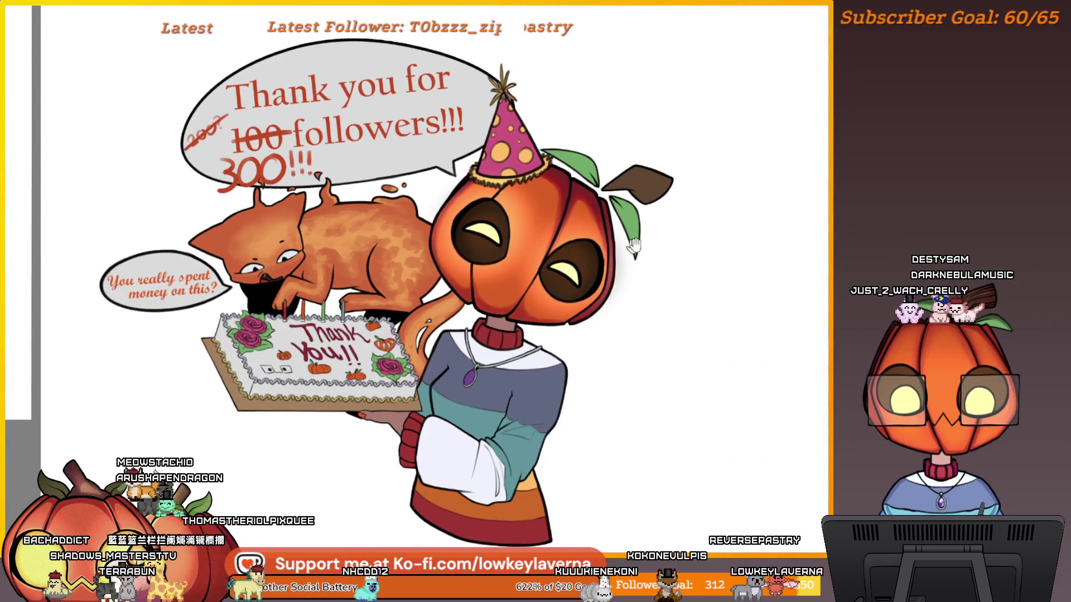
drag(662, 229, 701, 291)
scroll(658, 283, down, 2)
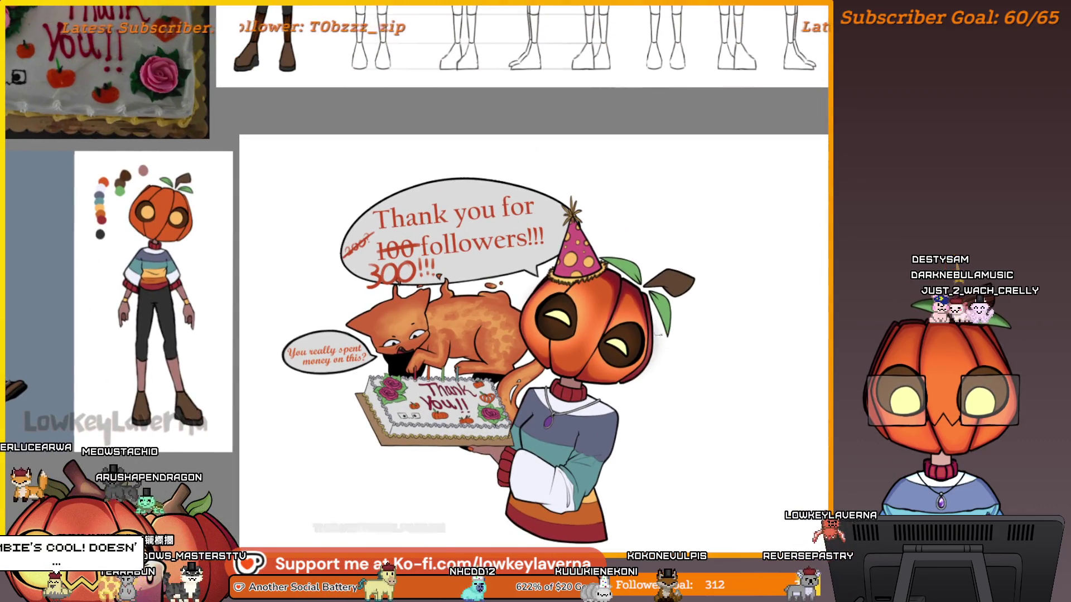
scroll(559, 266, up, 3)
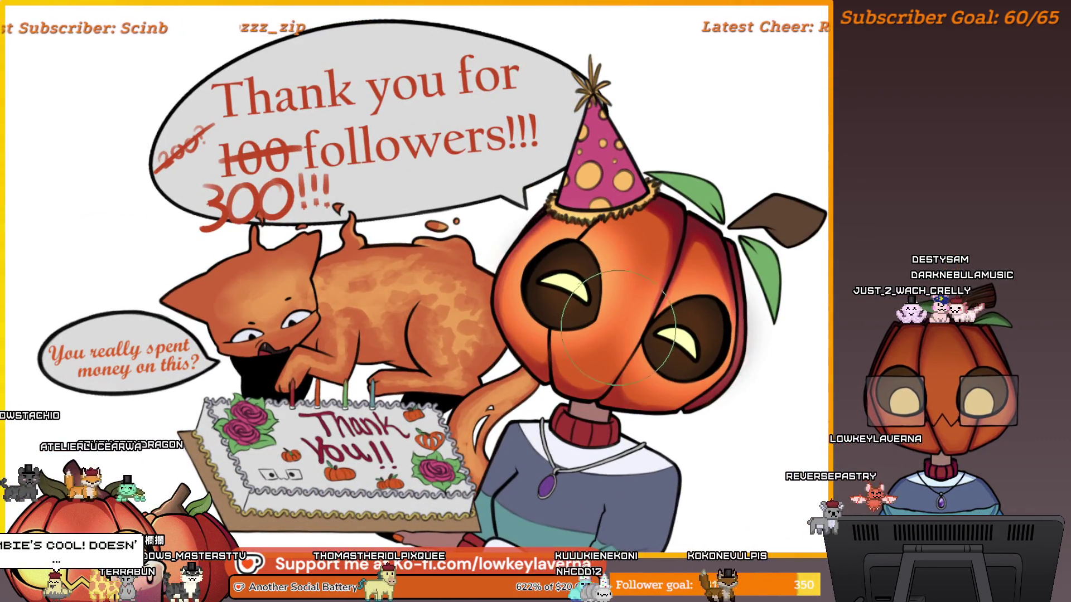
drag(616, 357, 582, 371)
key(bracketleft)
key(bracketleft)
key(bracketleft)
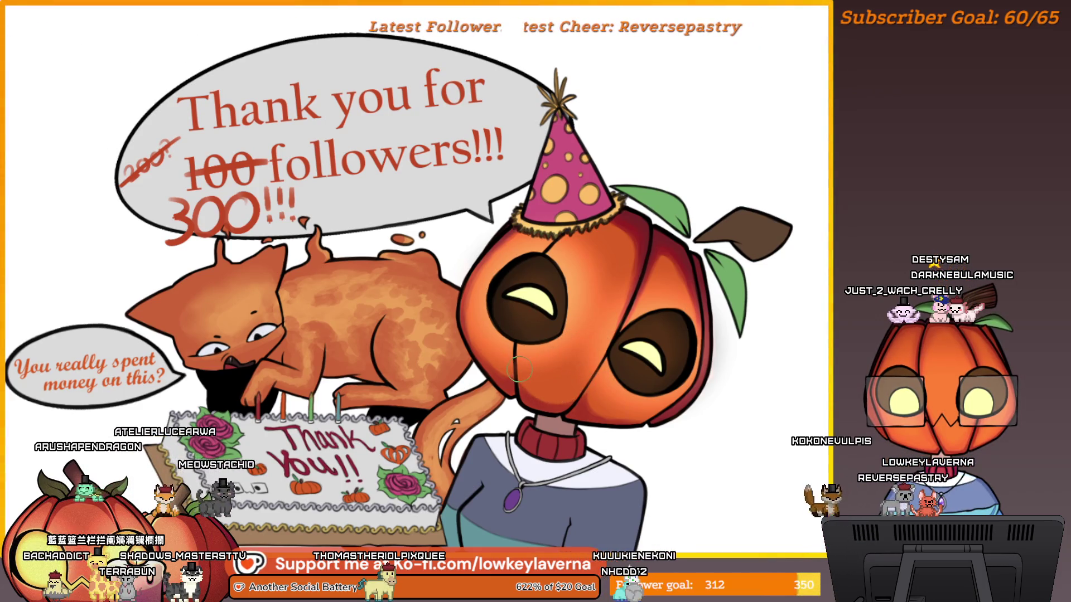
drag(569, 311, 517, 303)
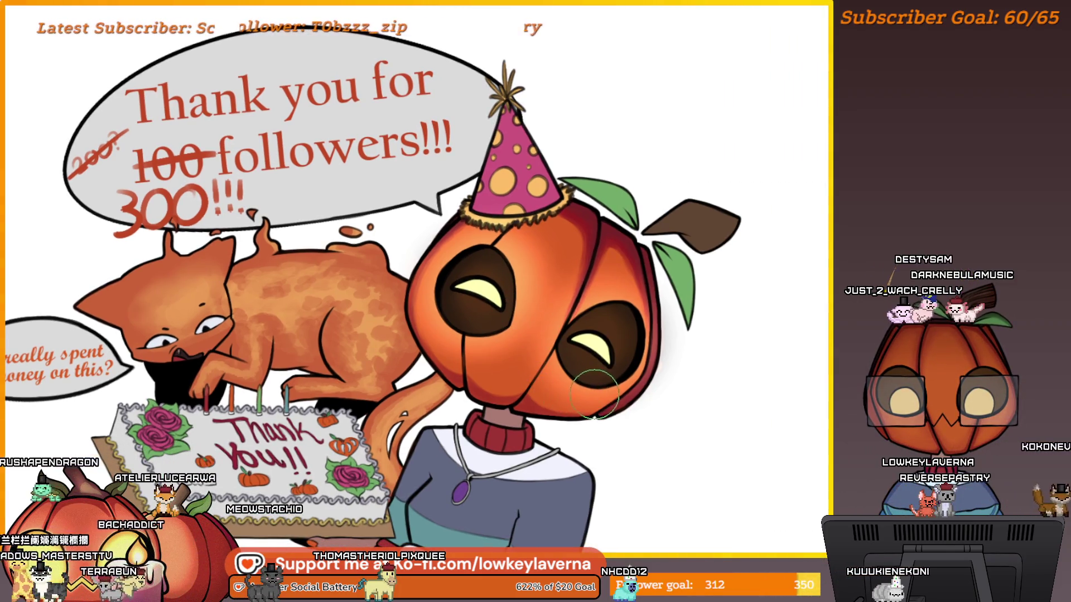
drag(517, 358, 539, 377)
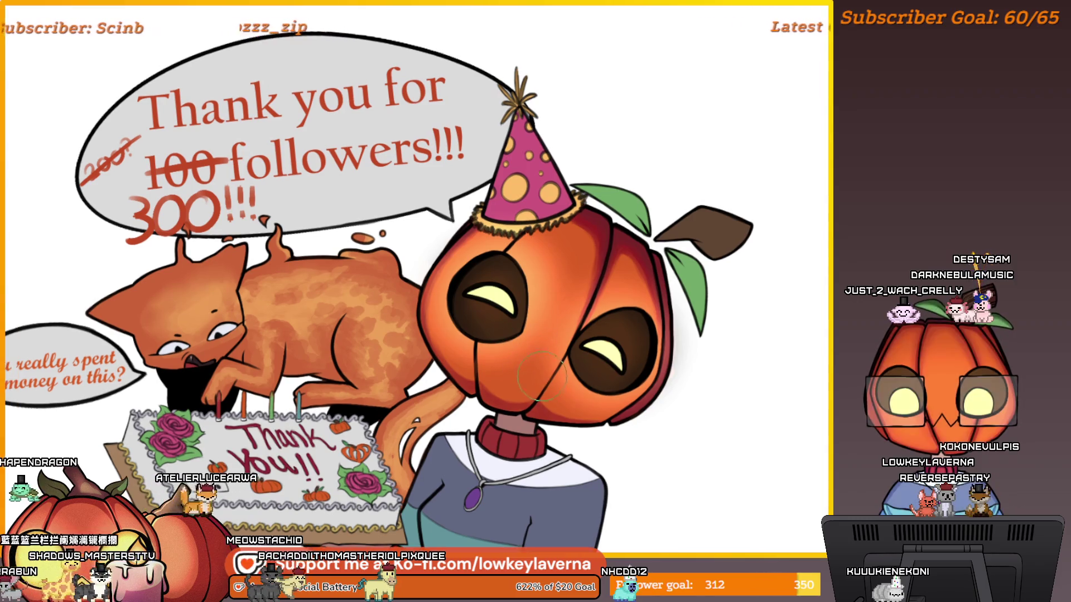
drag(463, 337, 498, 354)
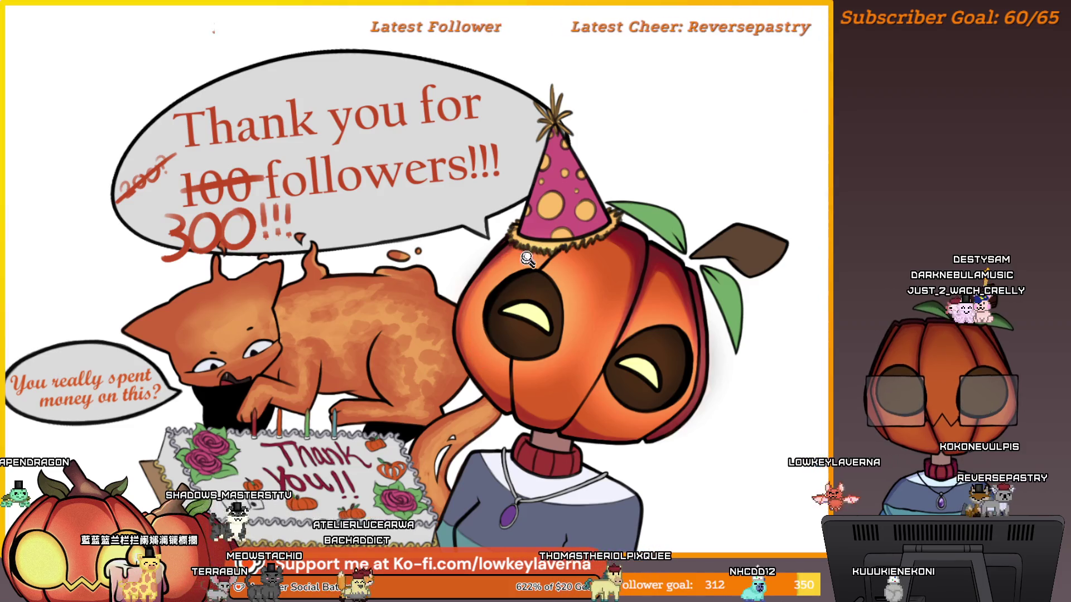
scroll(655, 210, down, 3)
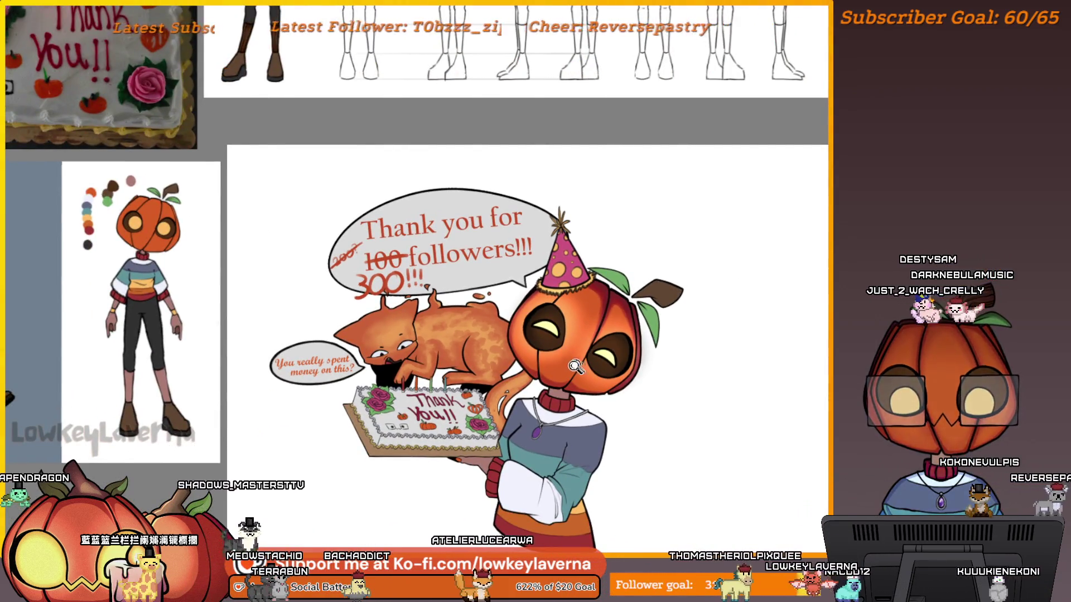
scroll(627, 335, up, 2)
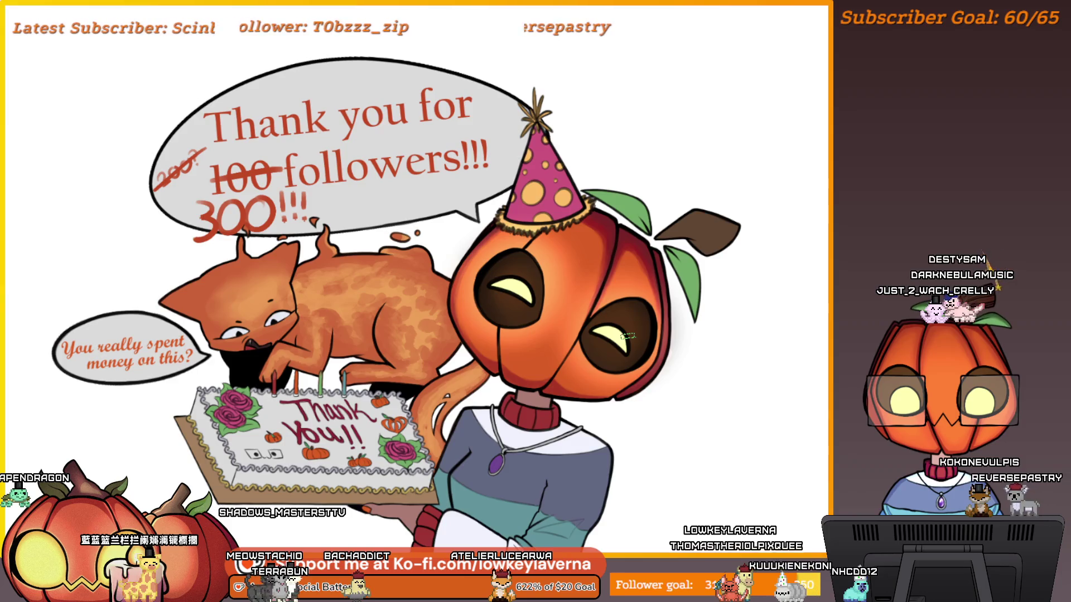
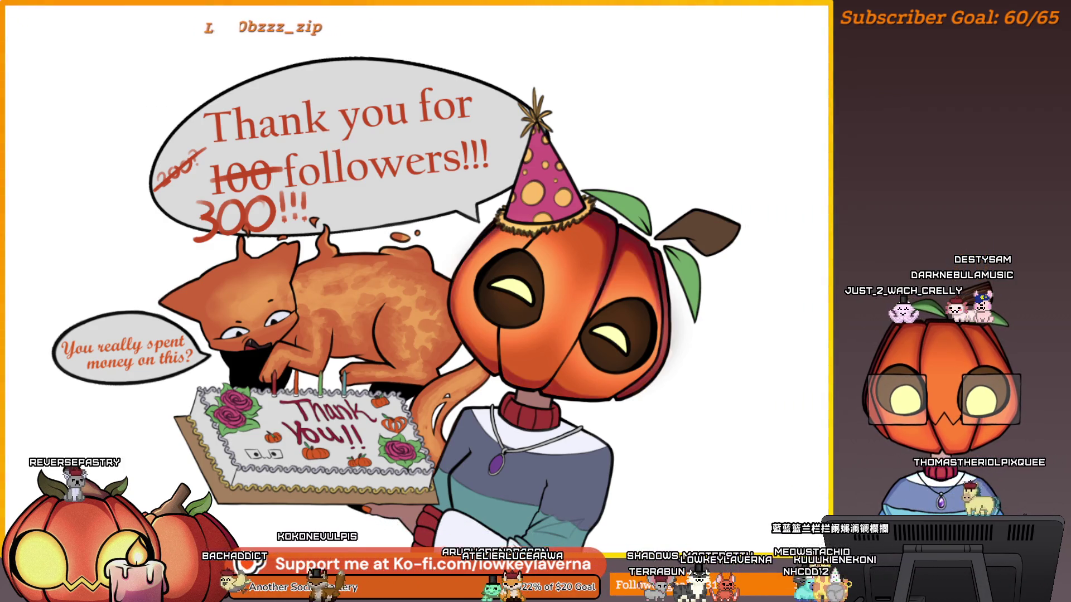
- Mirror the canvas view to check the pumpkin face's proportions, then unmirror it
scroll(641, 250, up, 5)
scroll(642, 250, down, 3)
scroll(600, 362, up, 3)
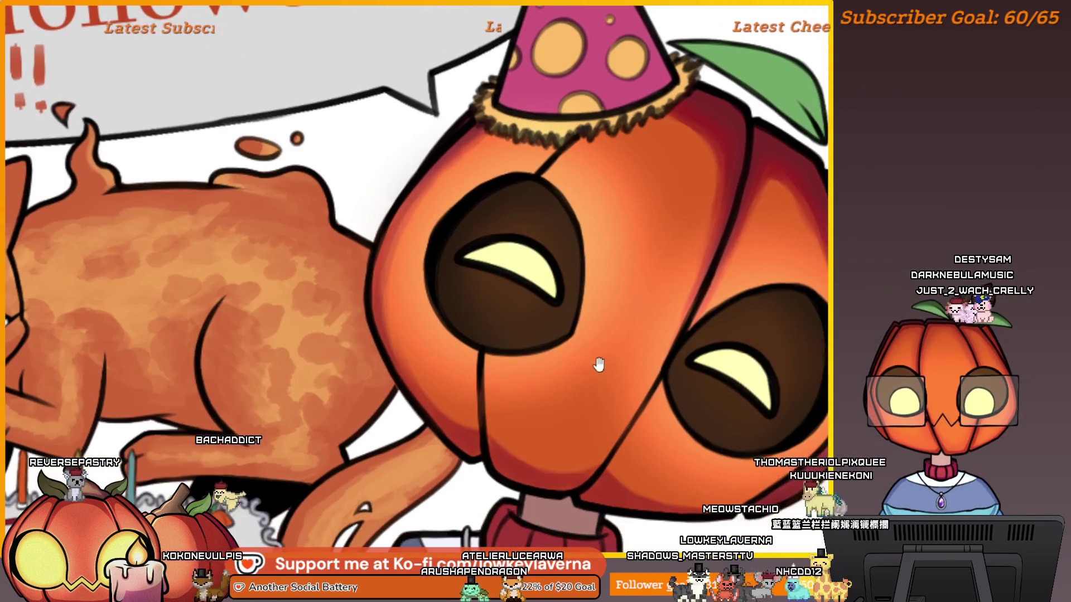
scroll(622, 475, down, 2)
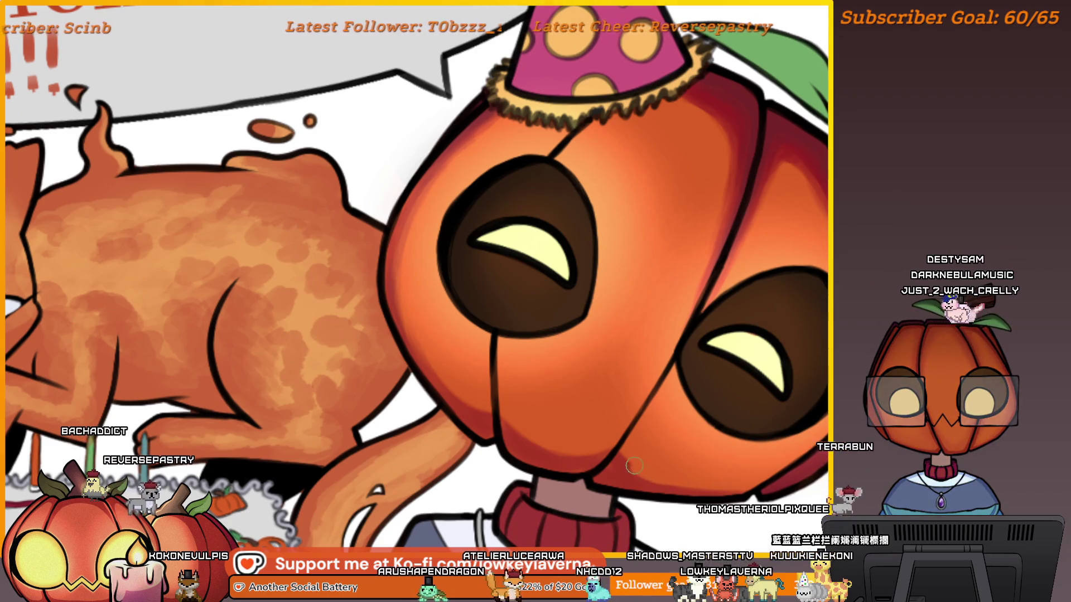
drag(619, 375, 656, 379)
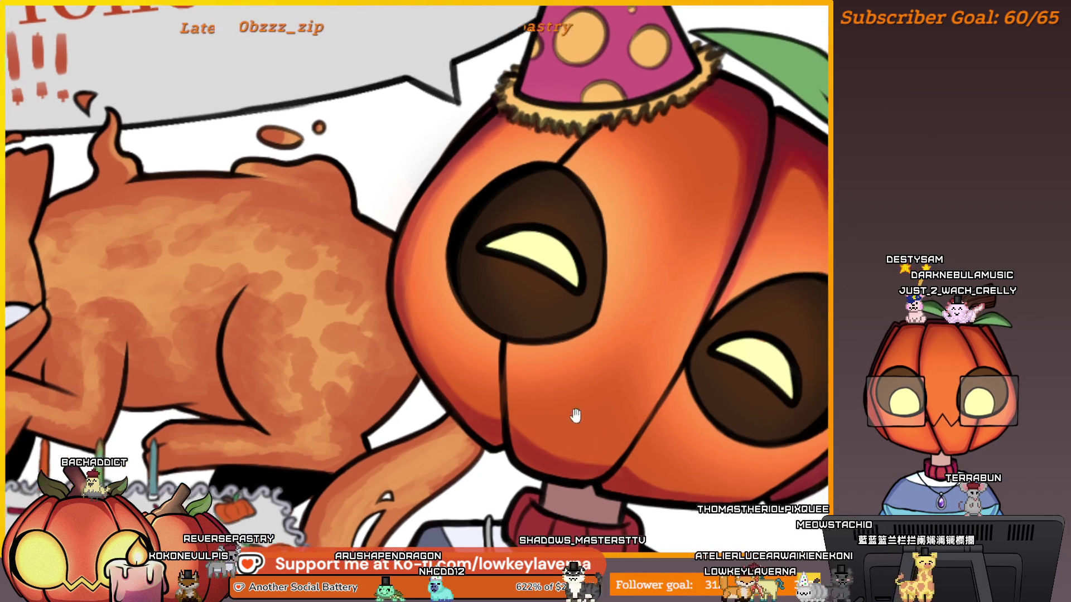
drag(613, 449, 585, 452)
scroll(471, 388, up, 1)
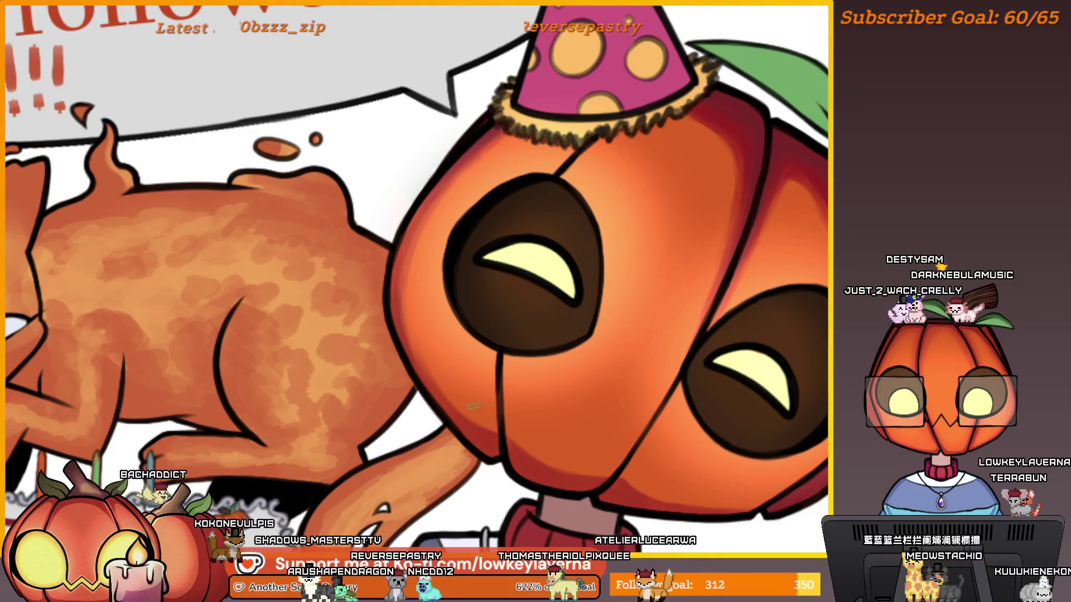
key(m)
scroll(473, 406, up, 3)
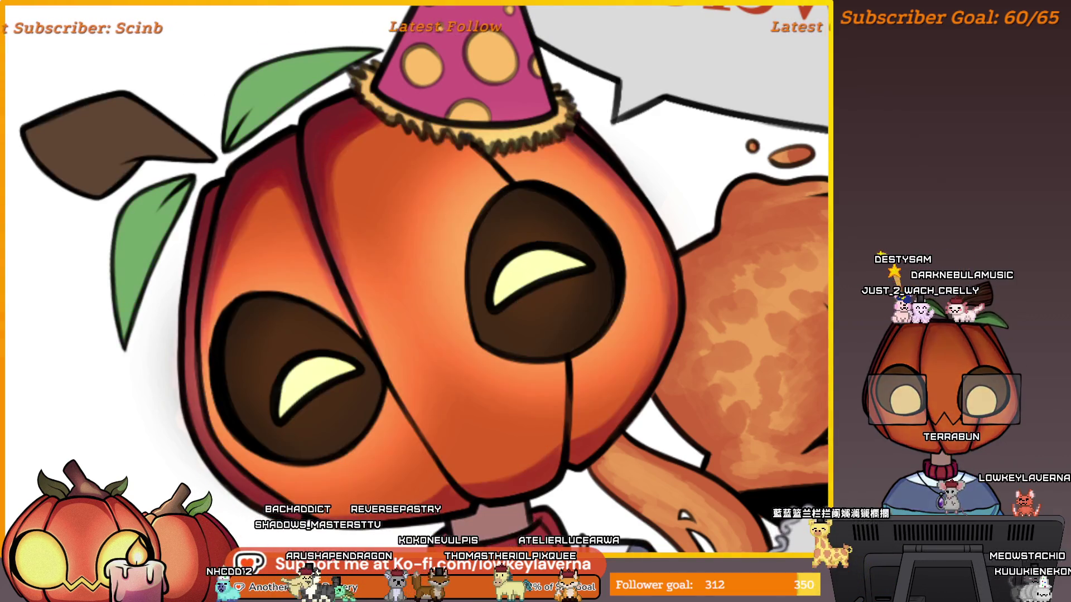
drag(629, 180, 630, 233)
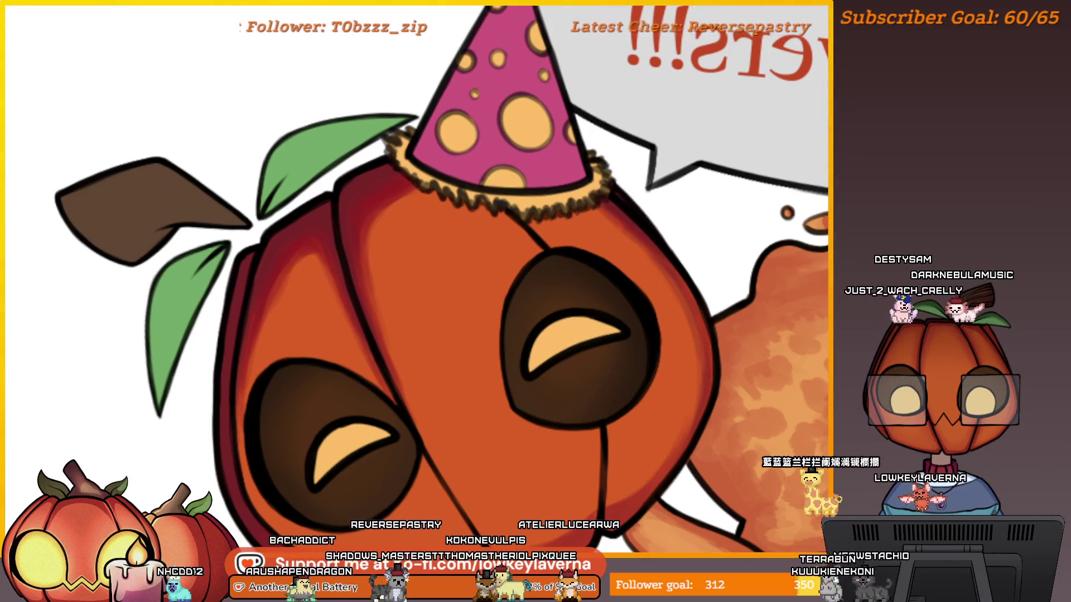
key(m)
- Mirror the view again to inspect the pumpkin head, stem, leaves and speech bubble
scroll(471, 327, up, 3)
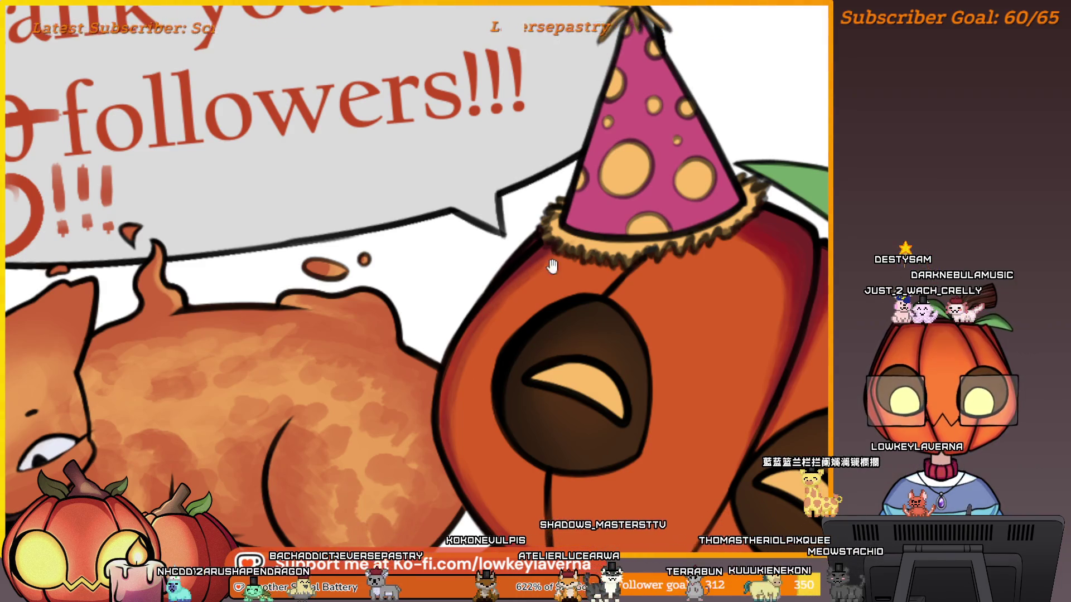
drag(453, 366, 404, 378)
drag(431, 462, 412, 337)
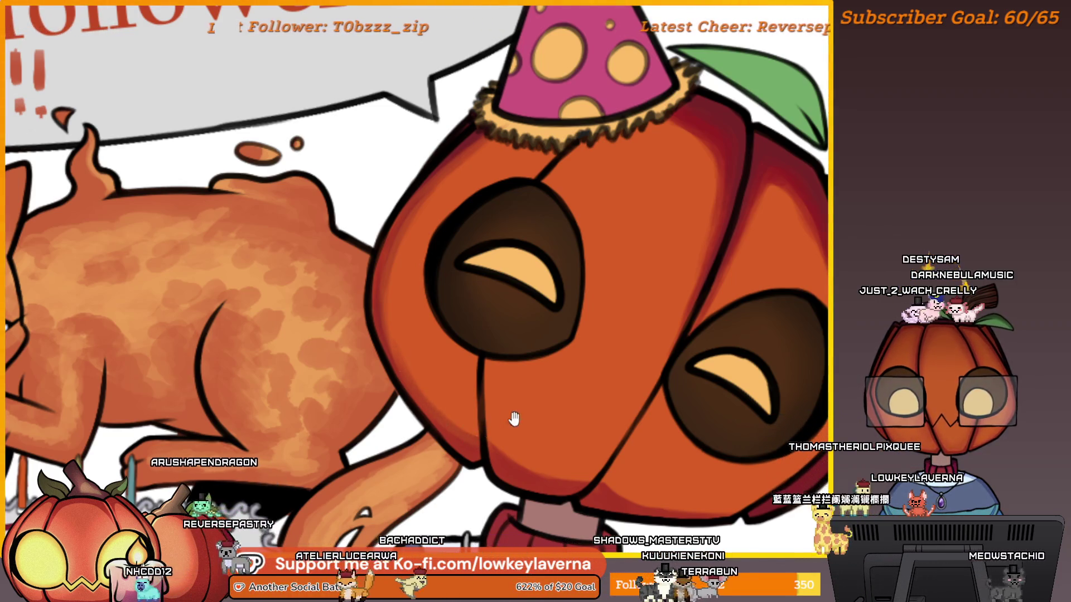
drag(512, 419, 445, 373)
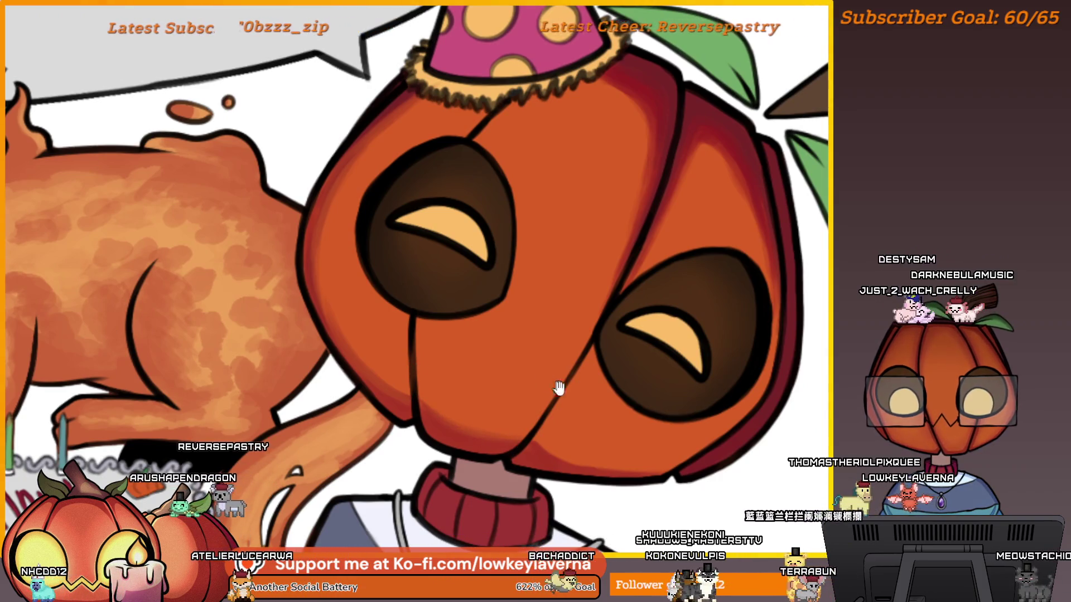
drag(517, 437, 463, 438)
key(m)
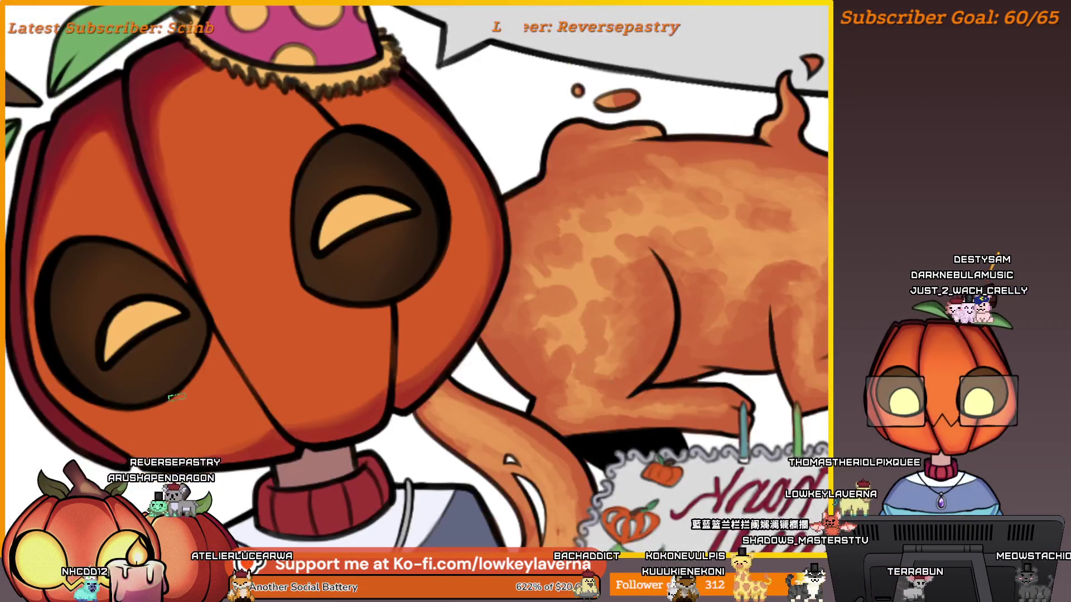
mouse_move(334, 413)
mouse_down()
mouse_move(668, 409)
mouse_move(747, 443)
mouse_up()
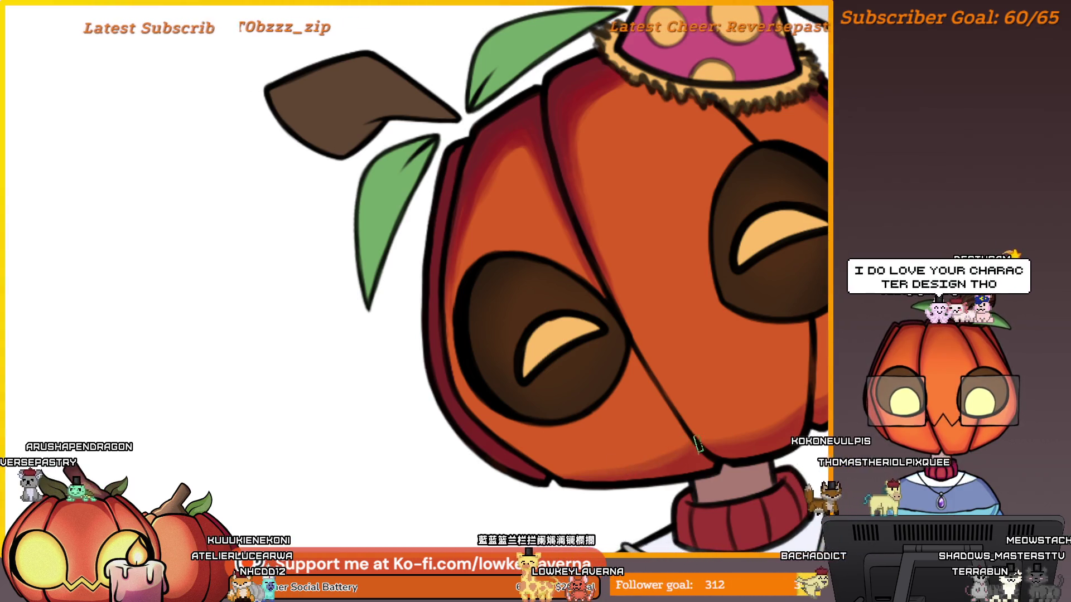
drag(822, 401, 718, 455)
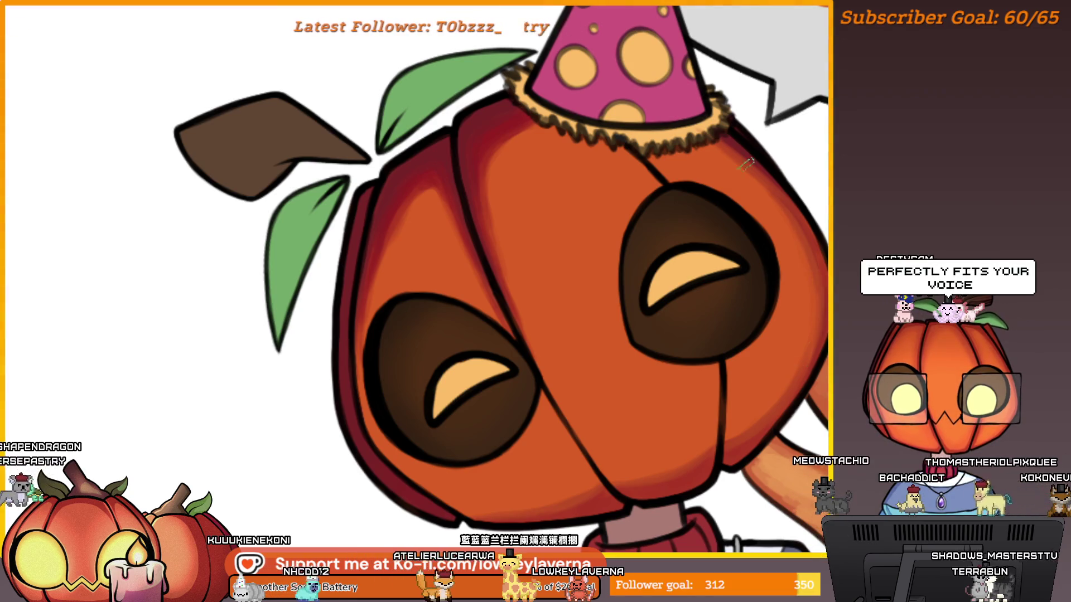
drag(555, 191, 692, 199)
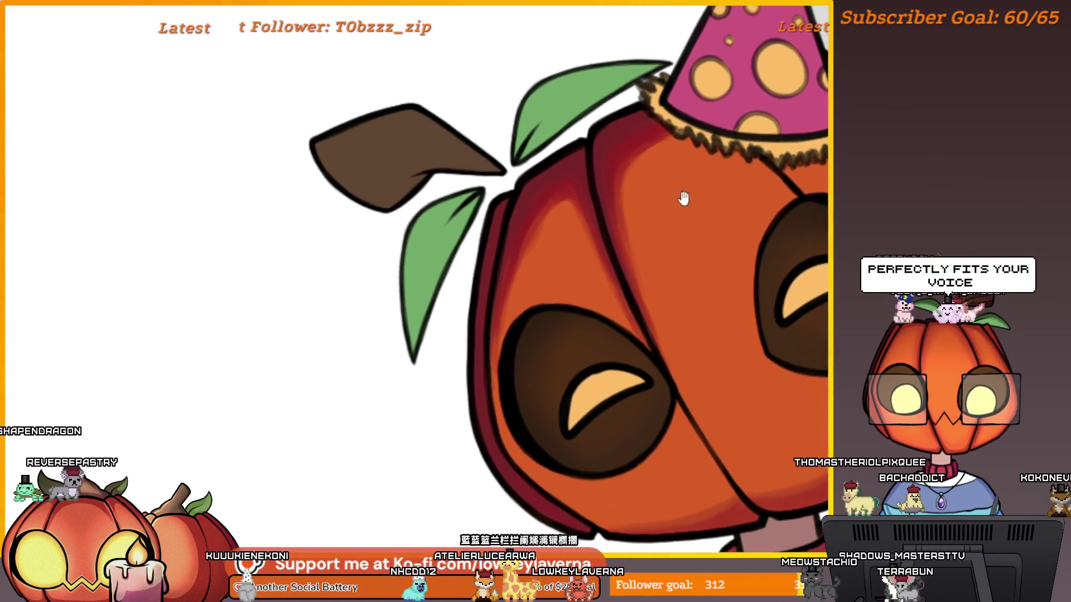
mouse_move(568, 275)
mouse_down()
mouse_move(558, 251)
mouse_move(617, 191)
mouse_move(620, 207)
mouse_up()
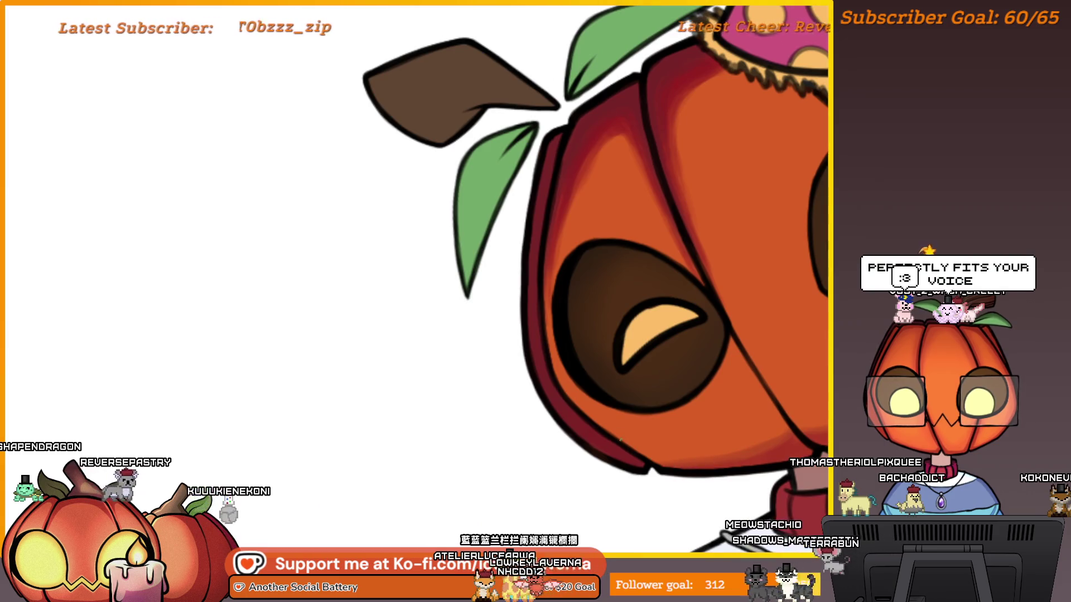
drag(760, 421, 668, 468)
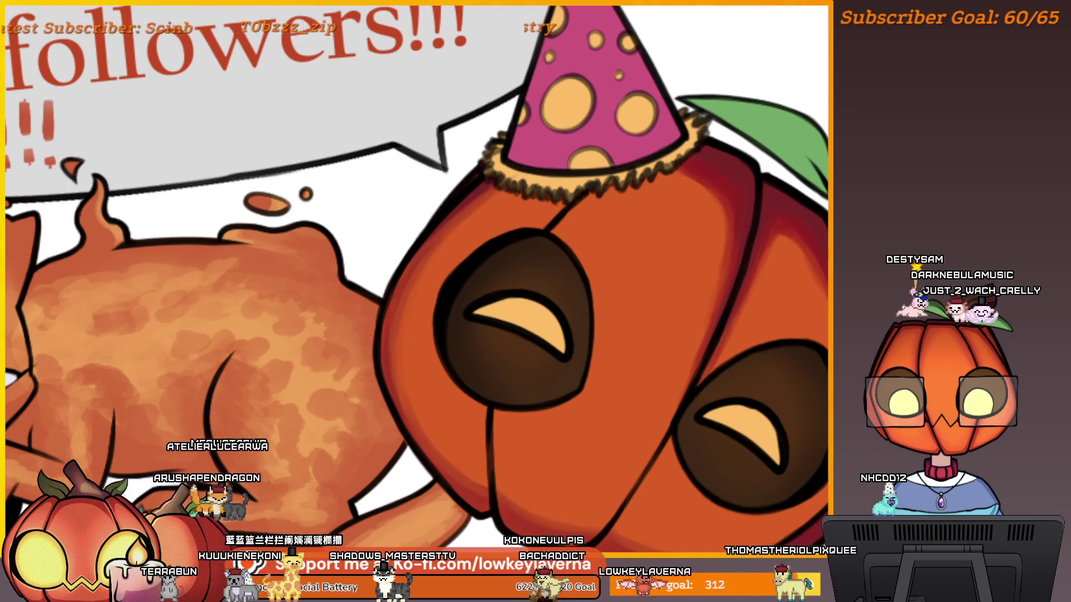
drag(717, 216, 716, 288)
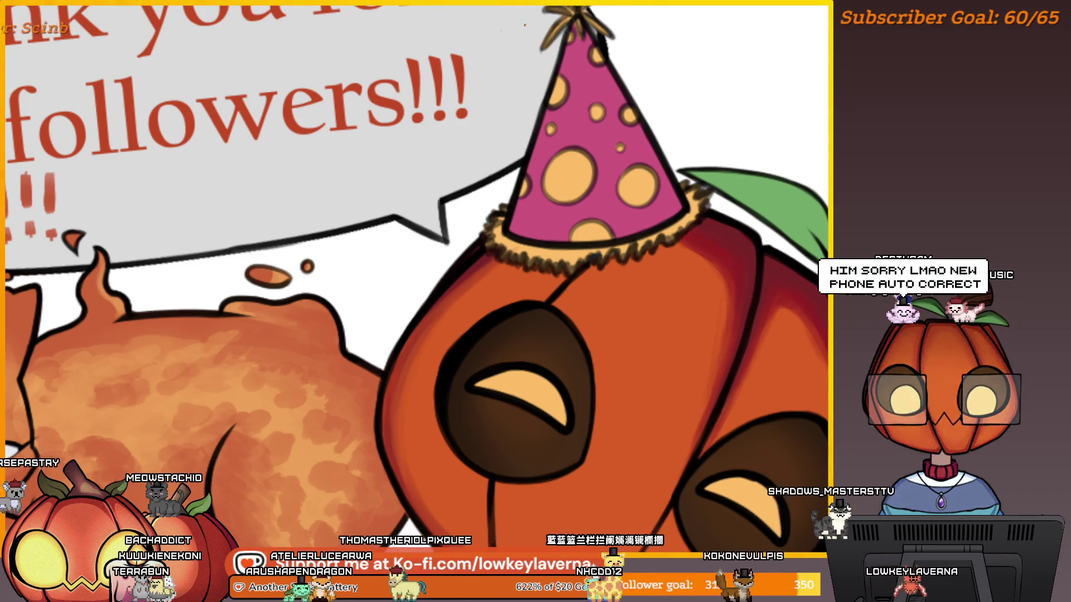
- Compare the pumpkin with and without its dark red right-lobe shading, keeping the shading
scroll(423, 279, down, 3)
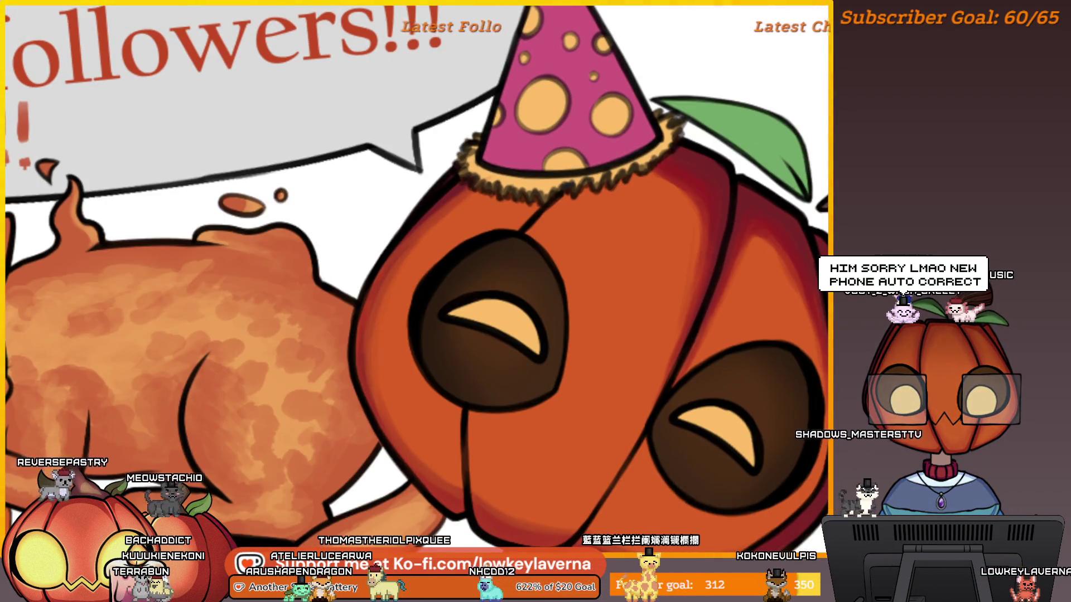
key(ctrl+z)
scroll(767, 371, down, 5)
scroll(767, 370, up, 3)
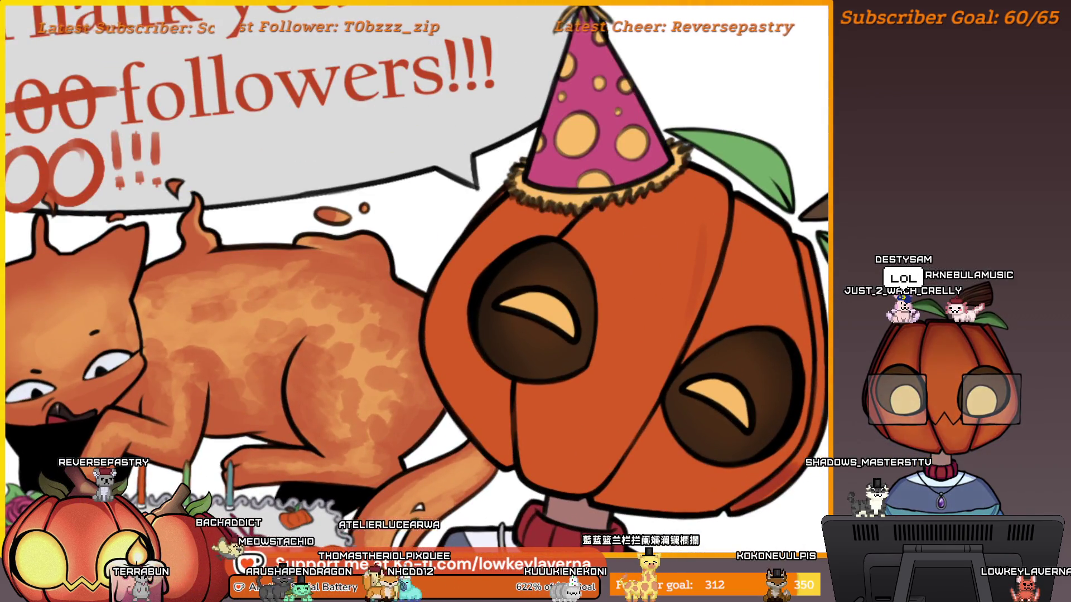
key(ctrl+y)
key(ctrl+z)
key(ctrl+y)
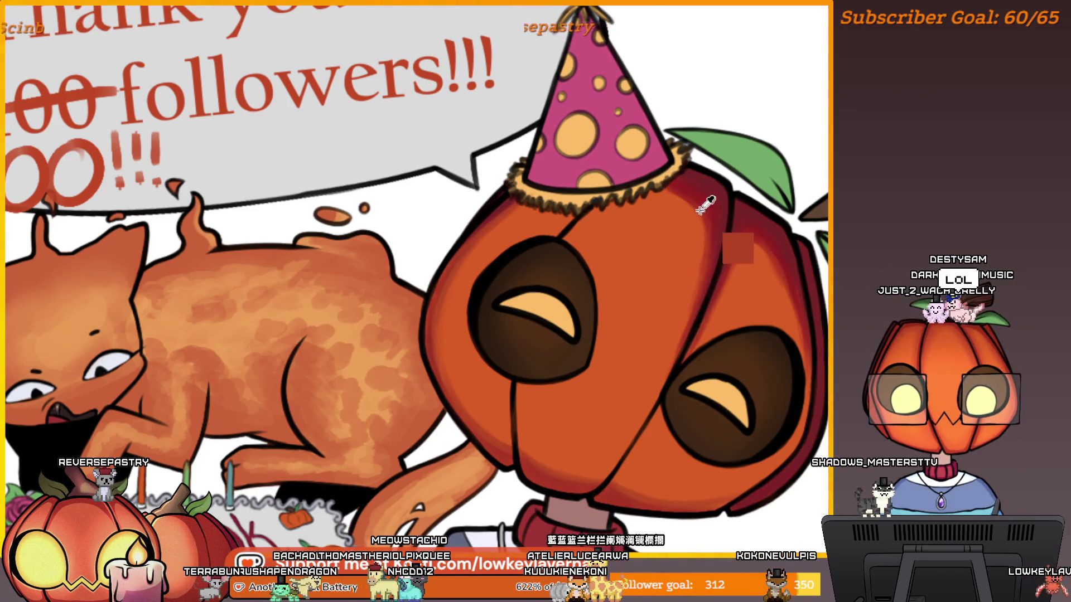
drag(570, 450, 571, 466)
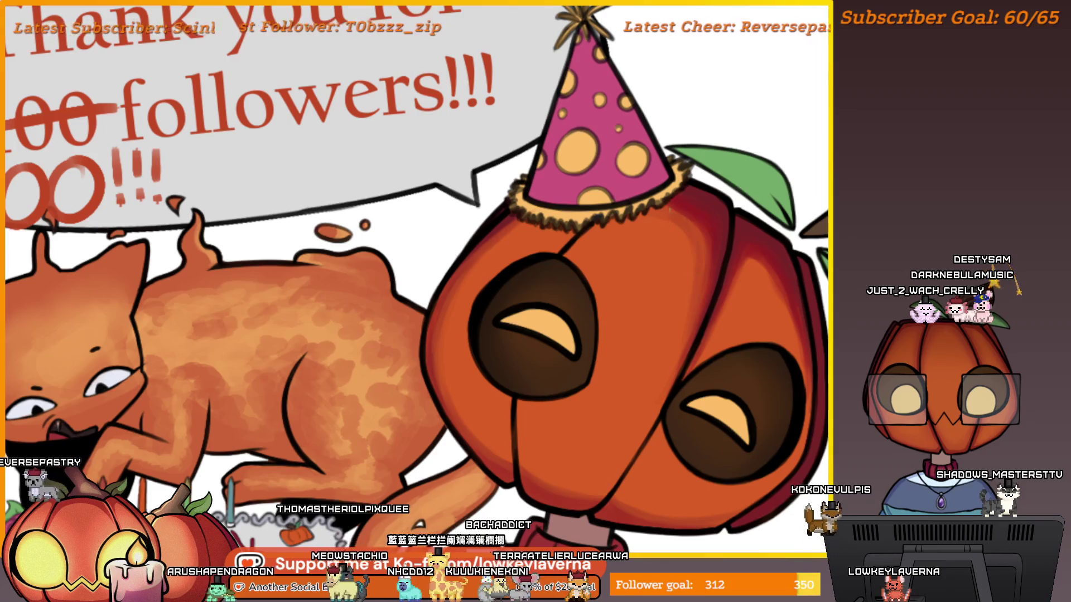
scroll(779, 272, down, 1)
scroll(779, 272, down, 1)
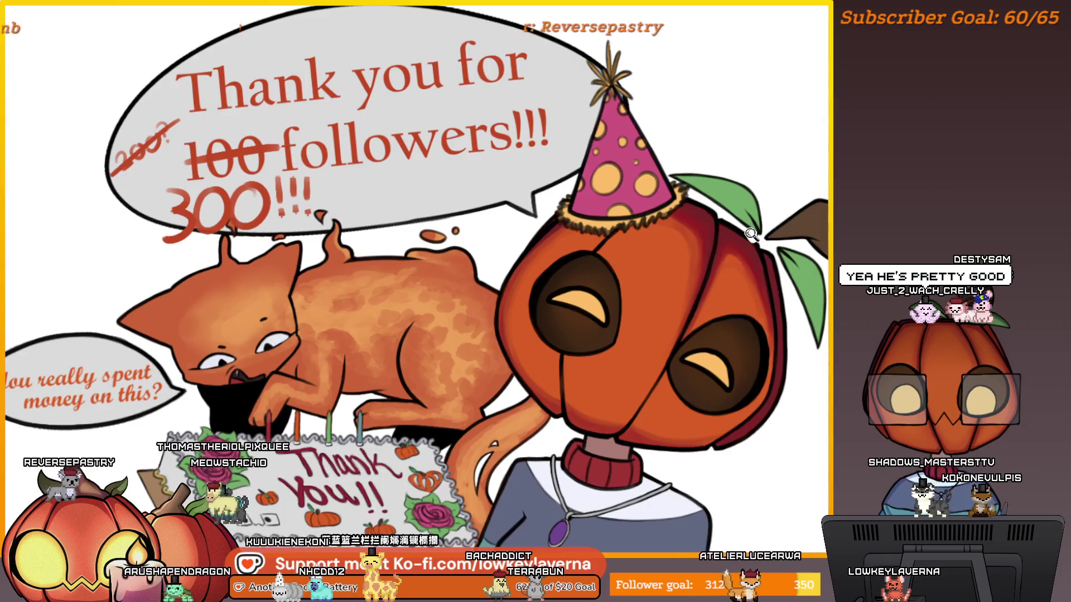
scroll(779, 272, down, 2)
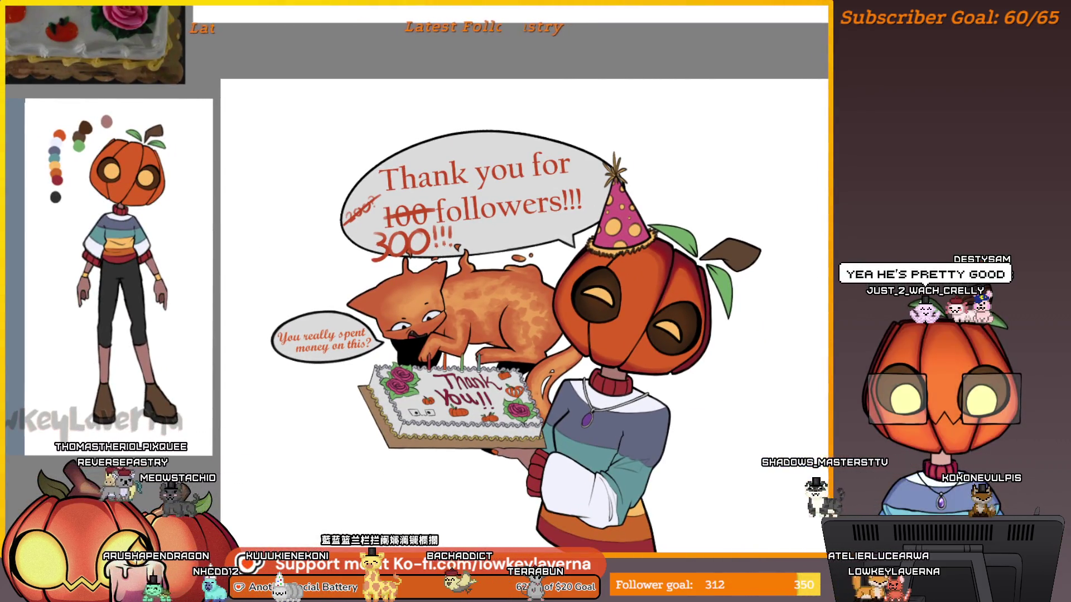
scroll(579, 243, up, 3)
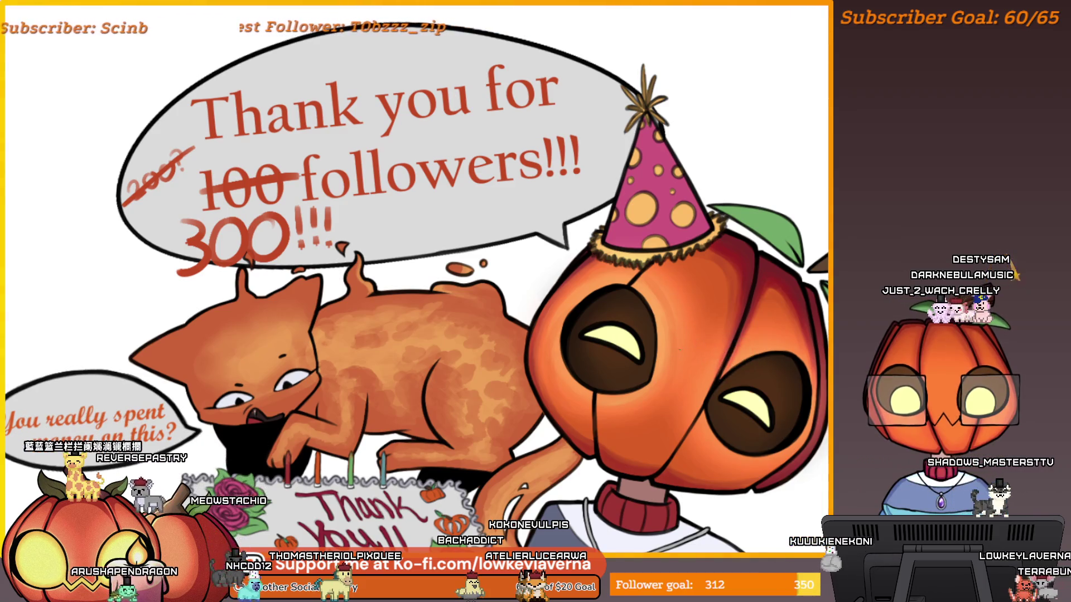
- Flip the canvas view horizontally and zoom in and out on the pumpkin head, then unflip
key(m)
scroll(483, 313, down, 3)
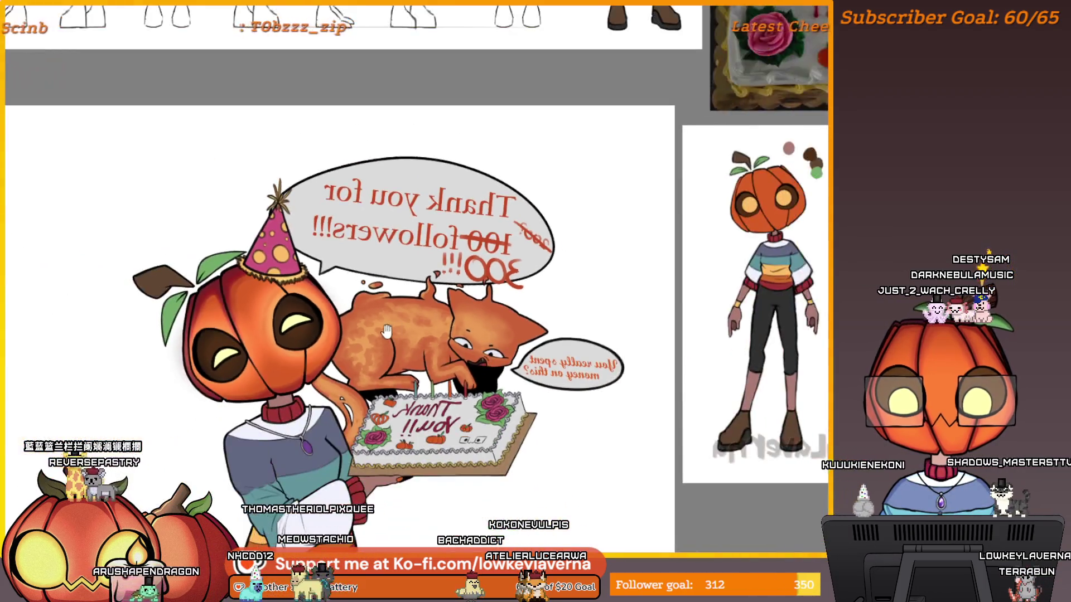
scroll(641, 329, up, 2)
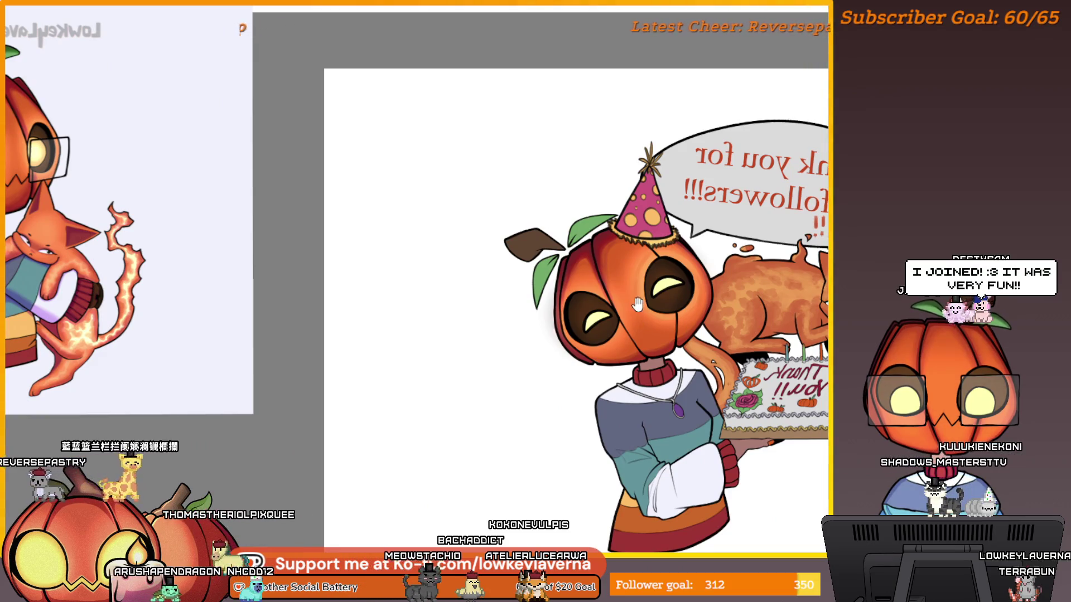
scroll(642, 304, up, 3)
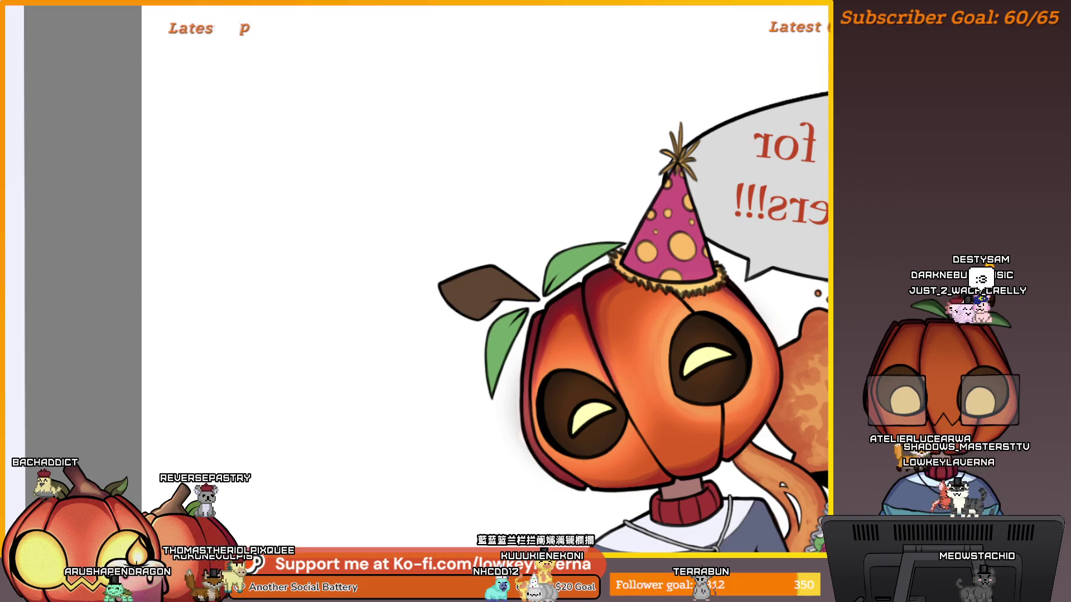
scroll(698, 312, down, 5)
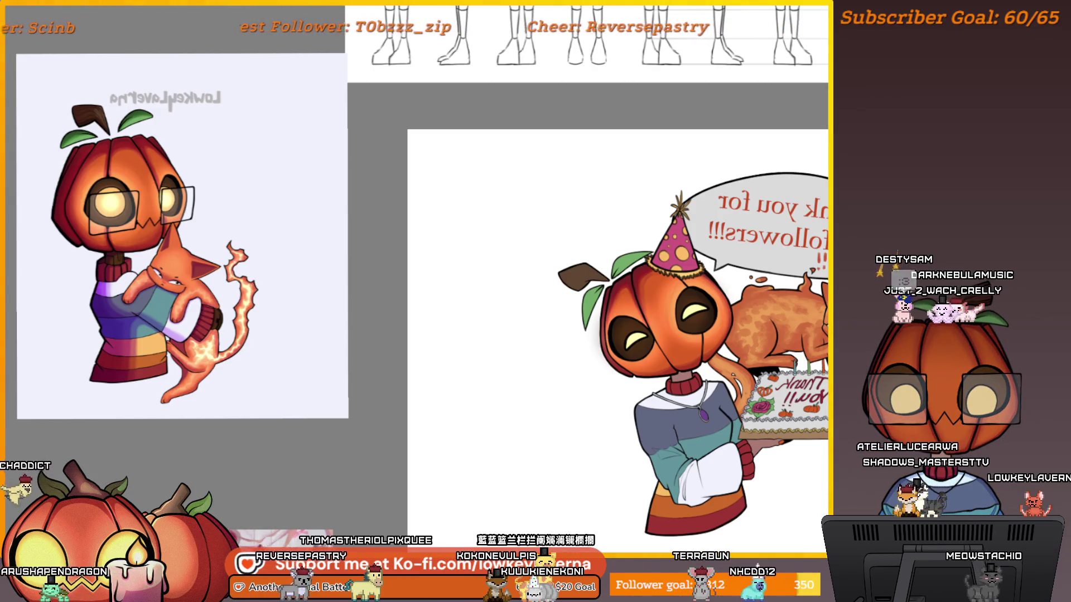
scroll(749, 304, up, 1)
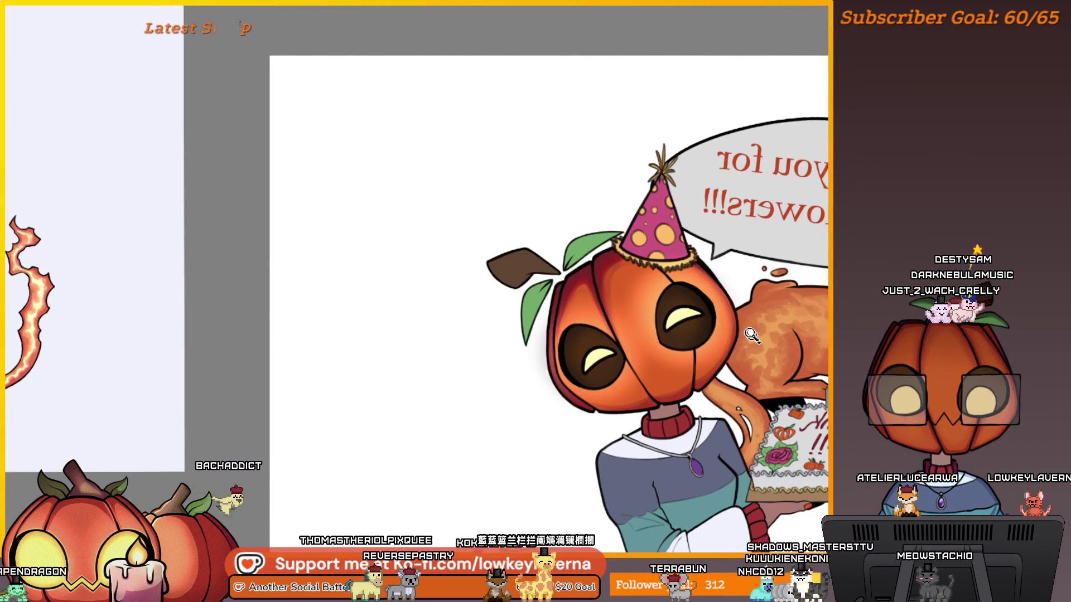
scroll(756, 343, down, 4)
scroll(774, 273, up, 4)
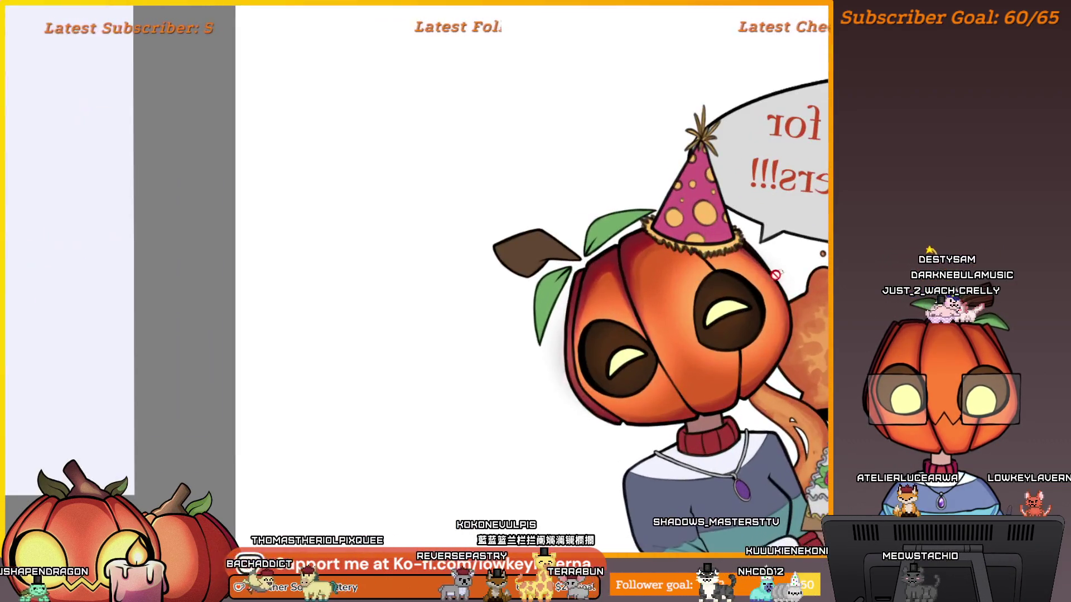
key(m)
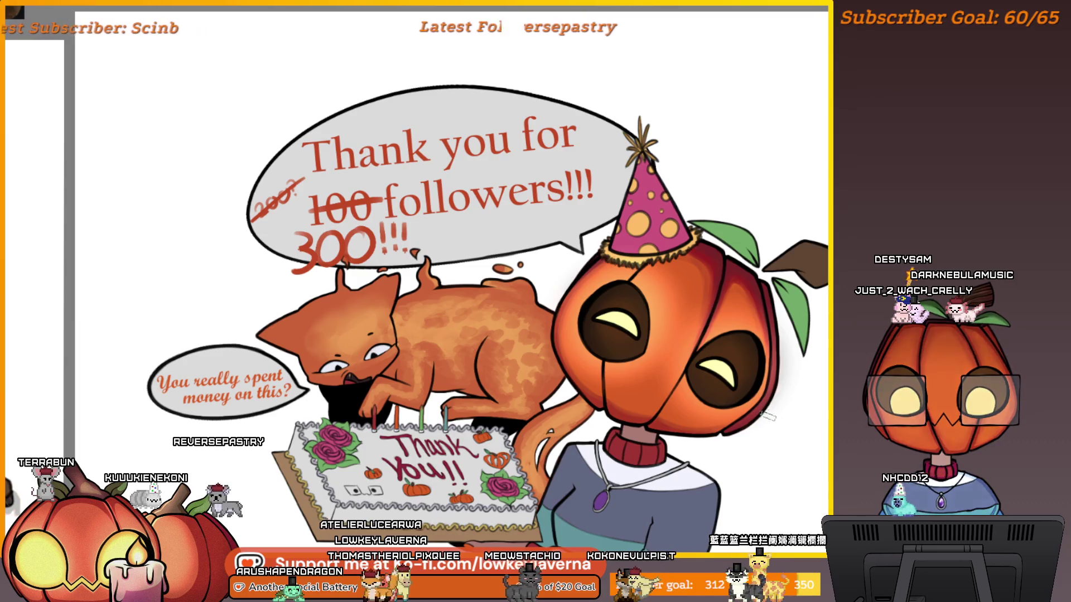
- Bring the character reference sheet into view beside the artwork and zoom out
mouse_move(722, 473)
mouse_down()
mouse_move(814, 382)
mouse_move(743, 438)
mouse_move(755, 430)
mouse_move(753, 402)
mouse_up()
scroll(798, 372, down, 2)
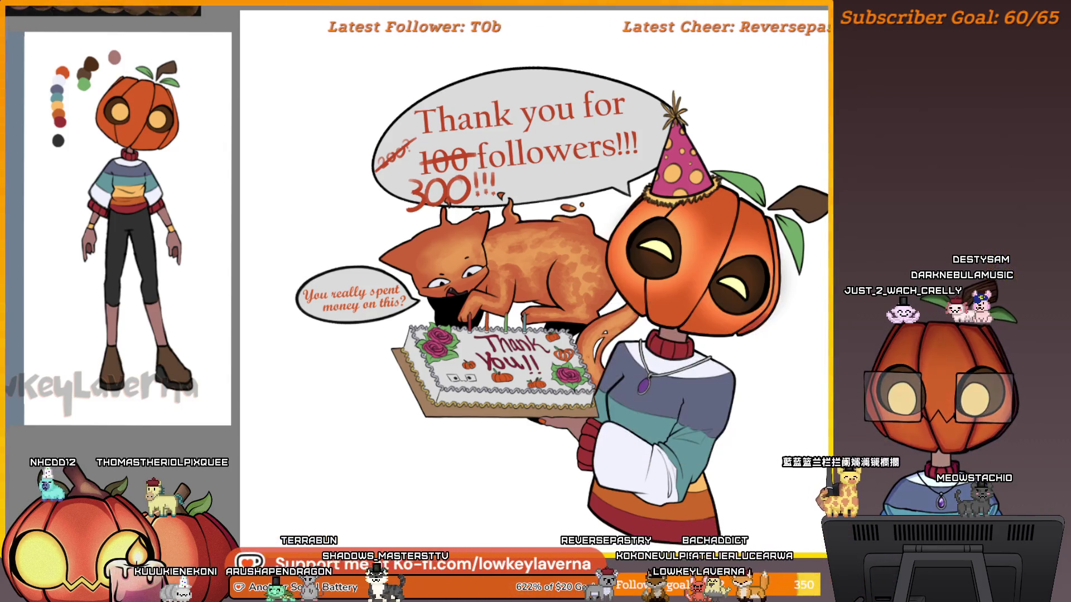
drag(818, 426, 750, 461)
click(731, 491)
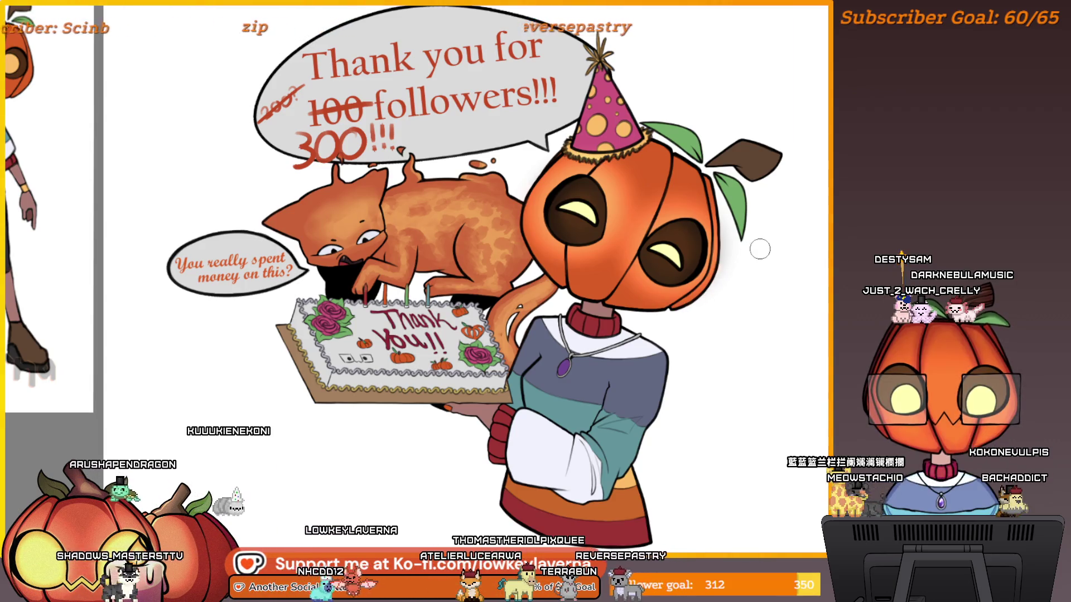
scroll(786, 239, up, 3)
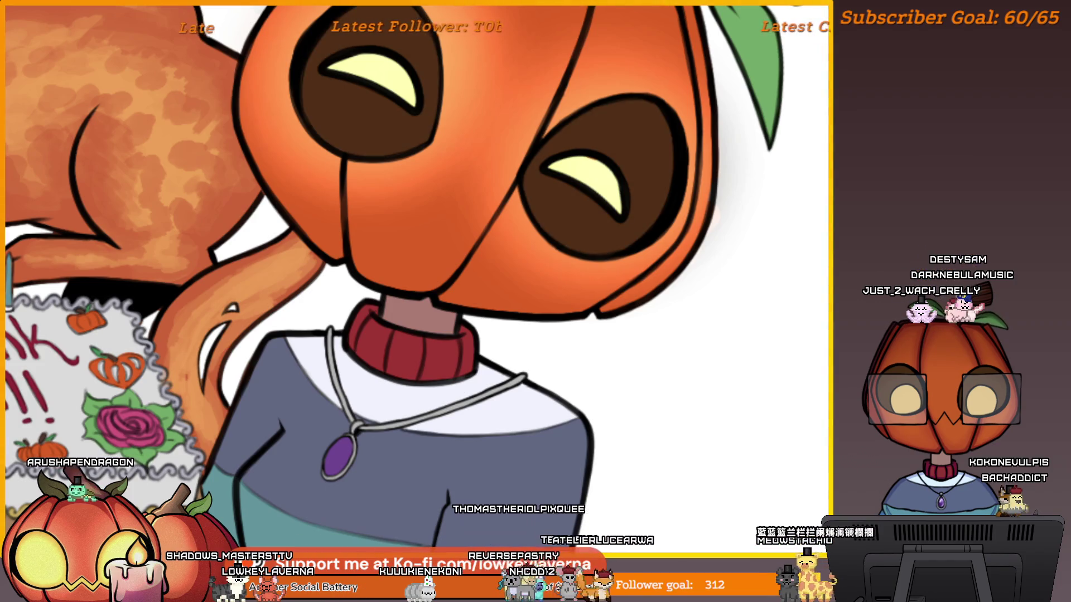
scroll(760, 363, down, 4)
scroll(772, 345, down, 2)
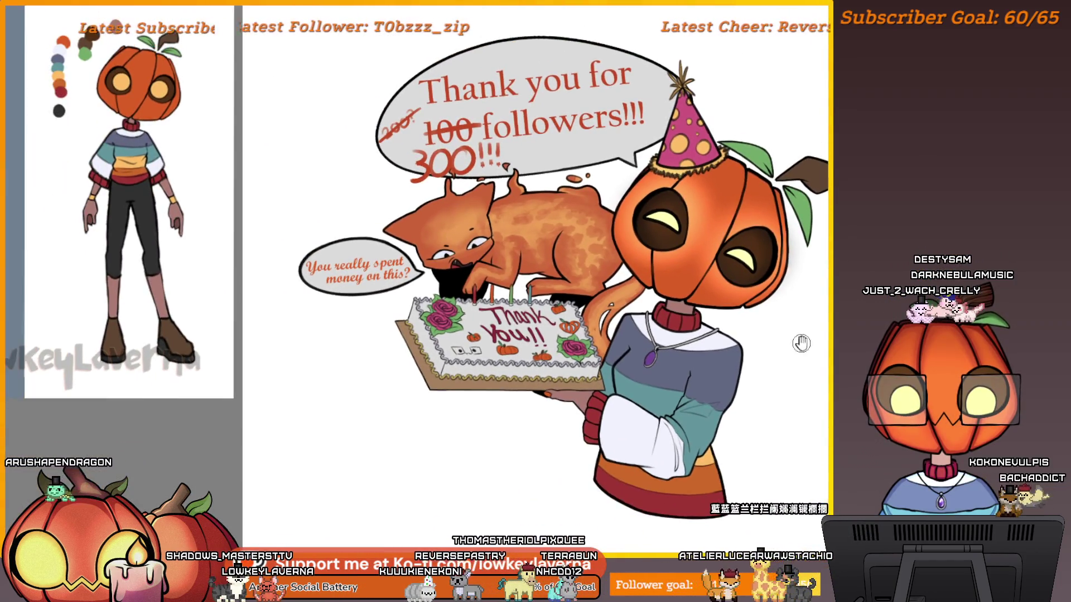